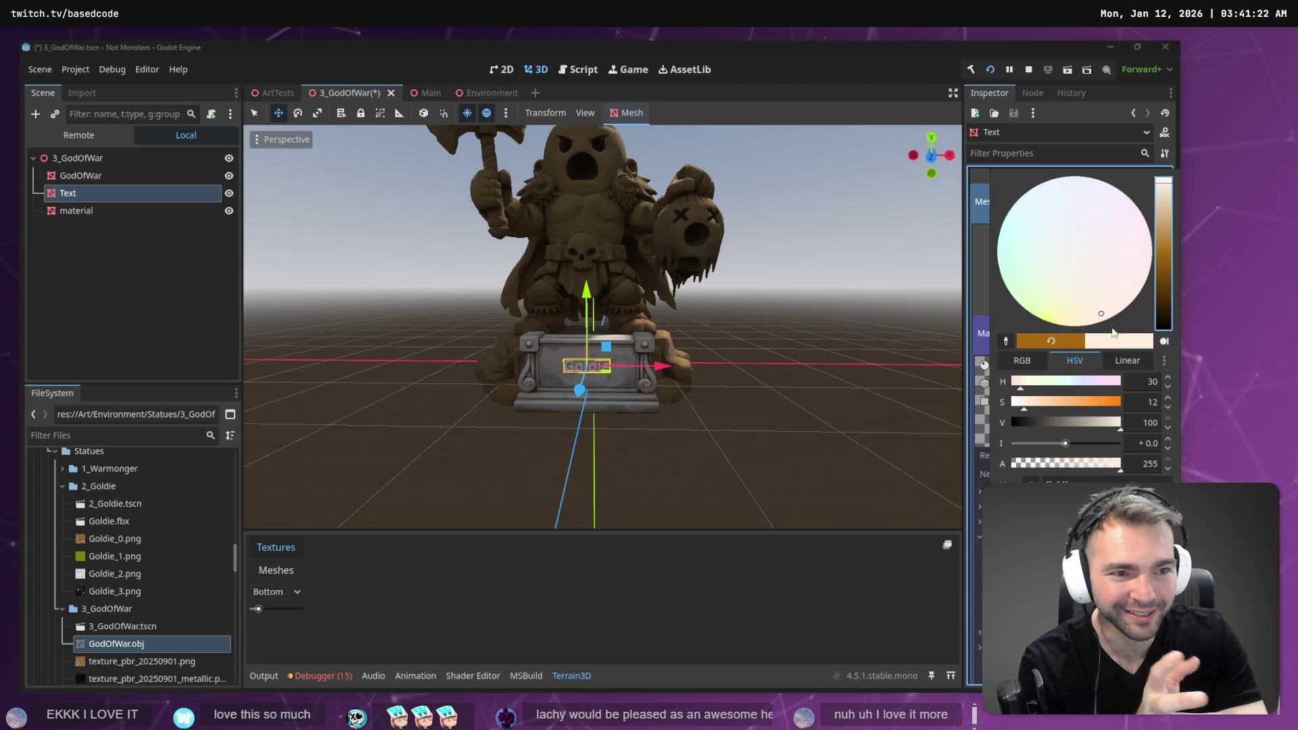
- Darken the Text material's albedo colour and collapse its property group
left_click_drag(1091, 423, 1069, 424)
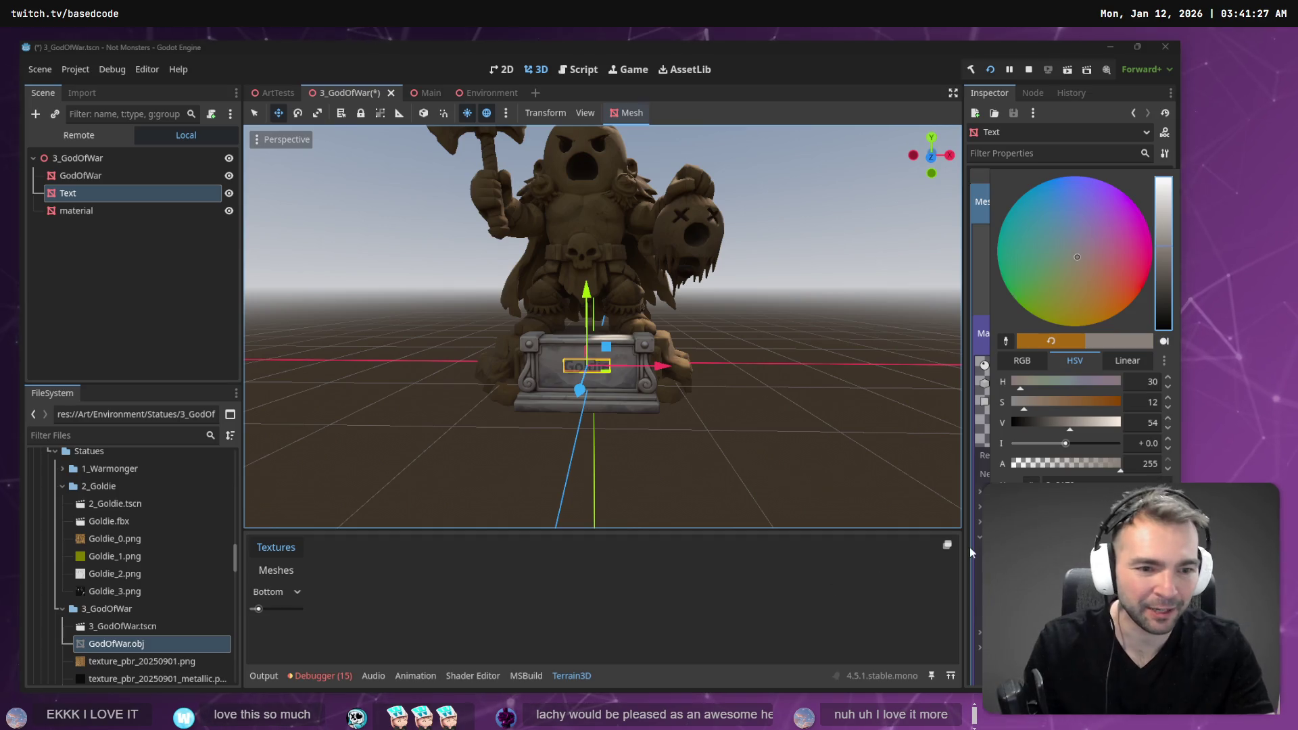
left_click(871, 69)
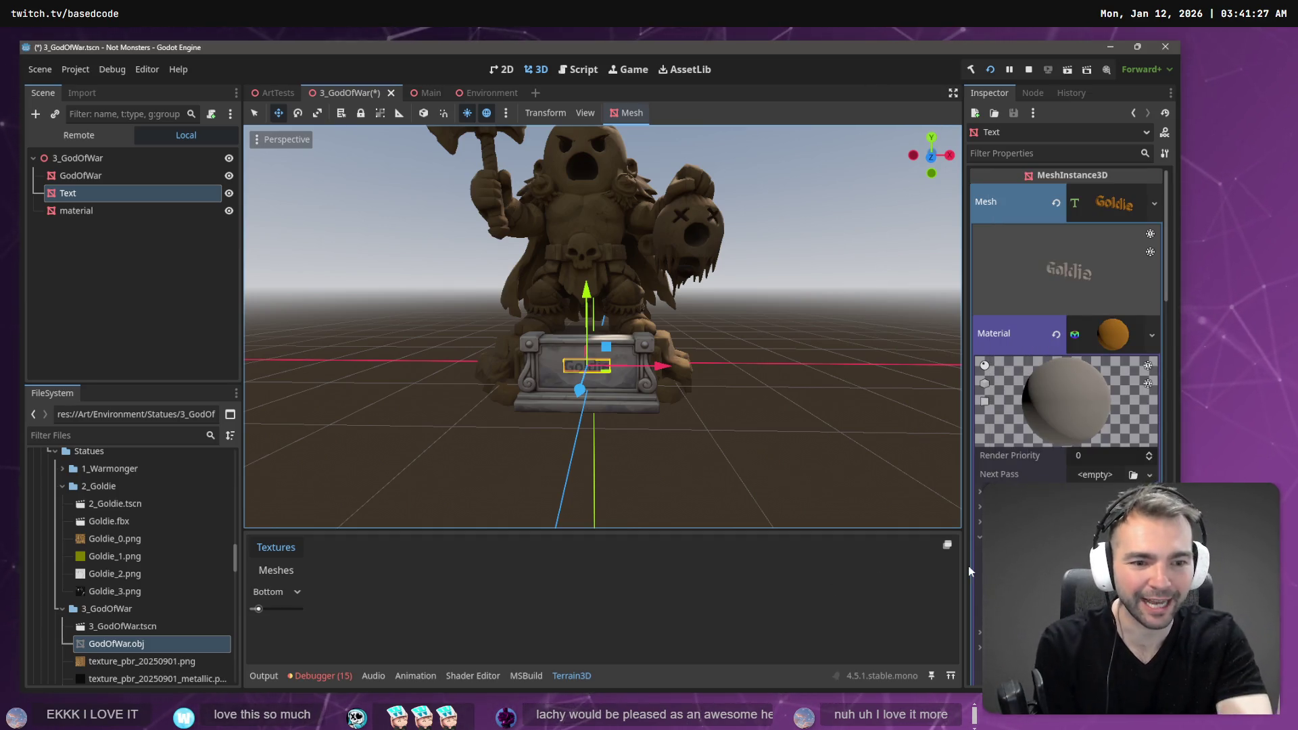
left_click(987, 537)
scroll(987, 537, "down", 5)
scroll(987, 537, "up", 5)
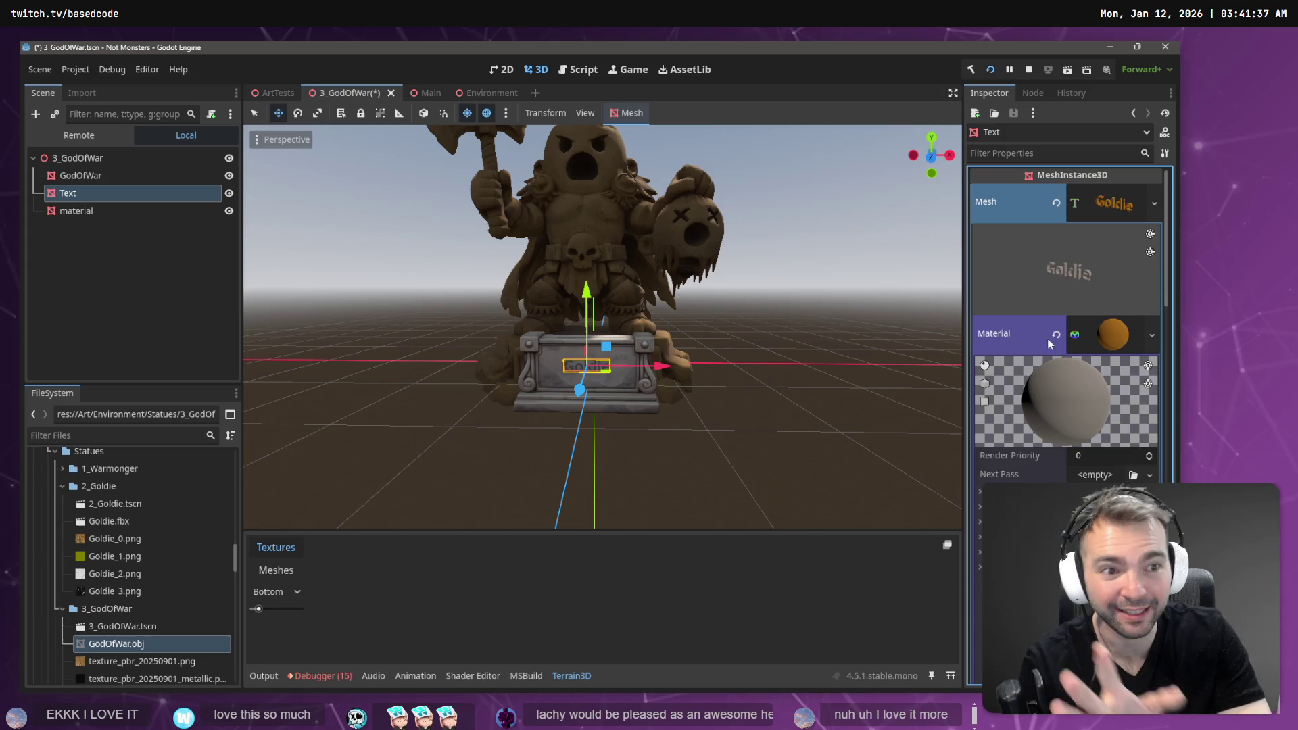
- Review the Text node's text mesh settings and fold away the material's settings
left_click(1112, 210)
left_click(1112, 209)
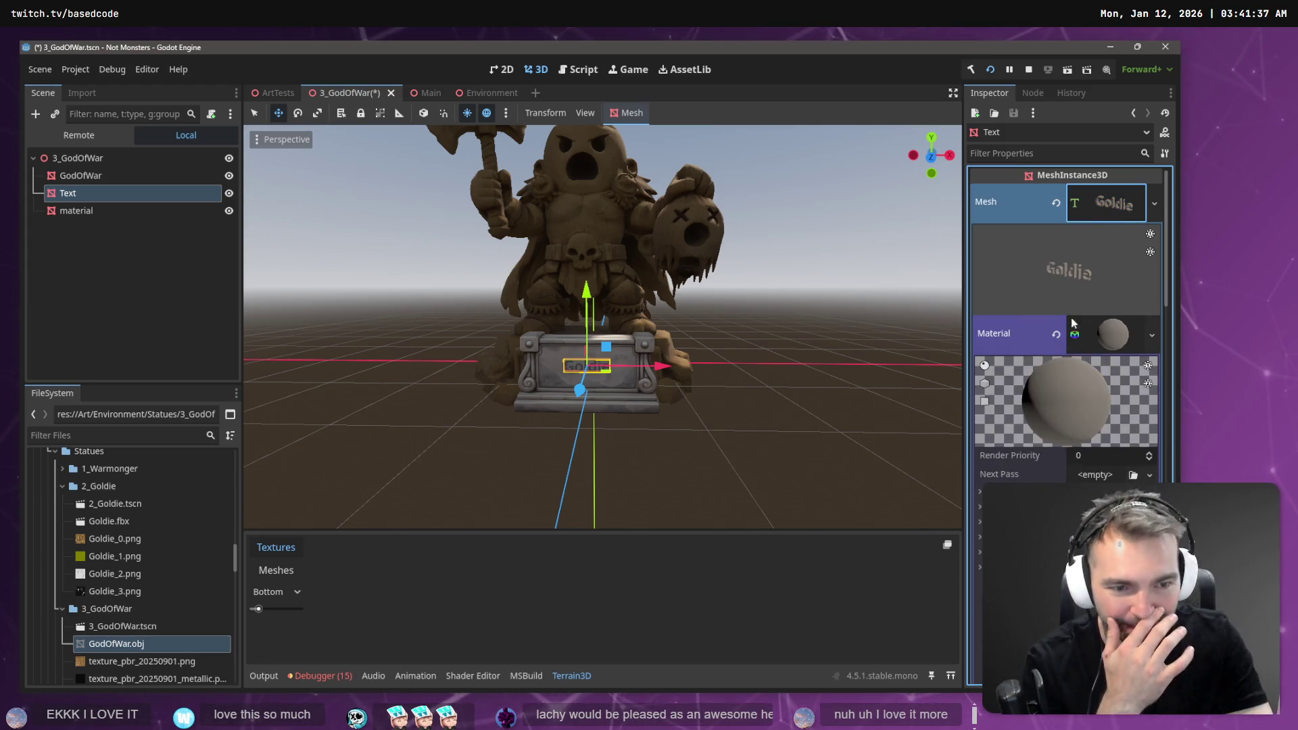
scroll(977, 629, "down", 5)
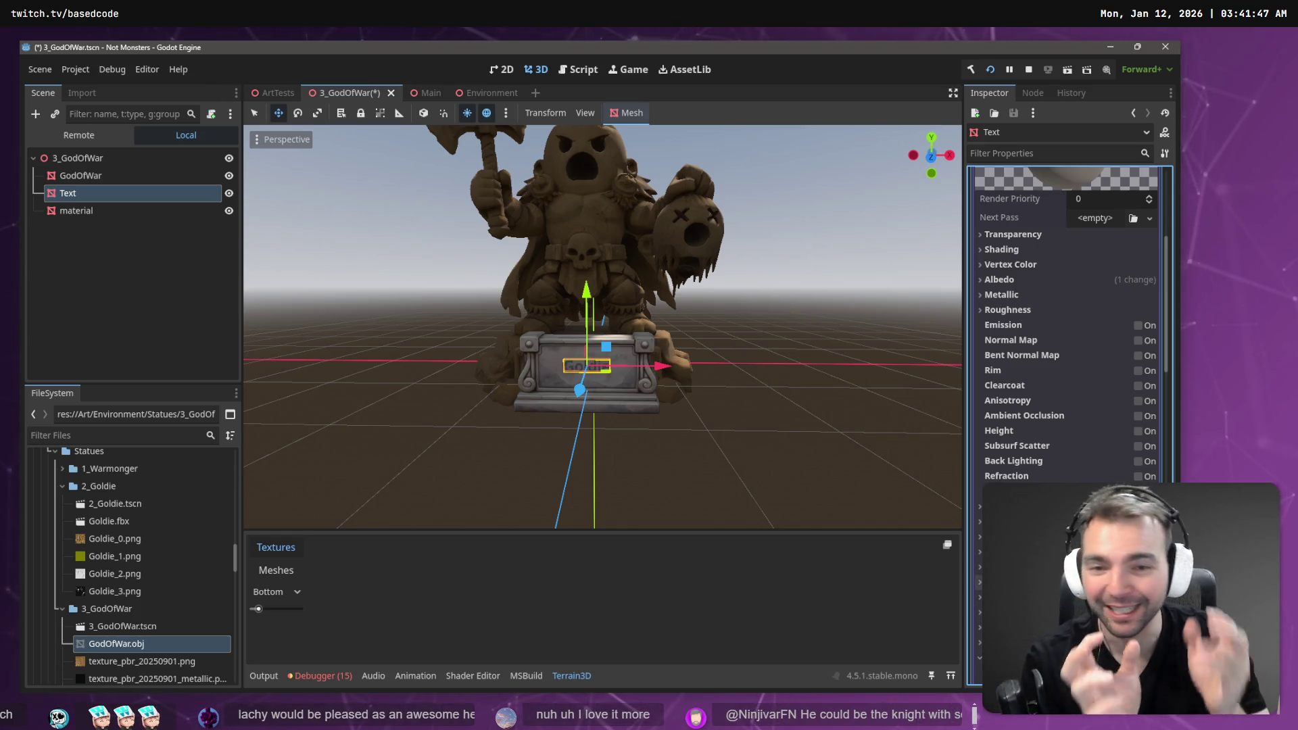
scroll(1067, 325, "down", 5)
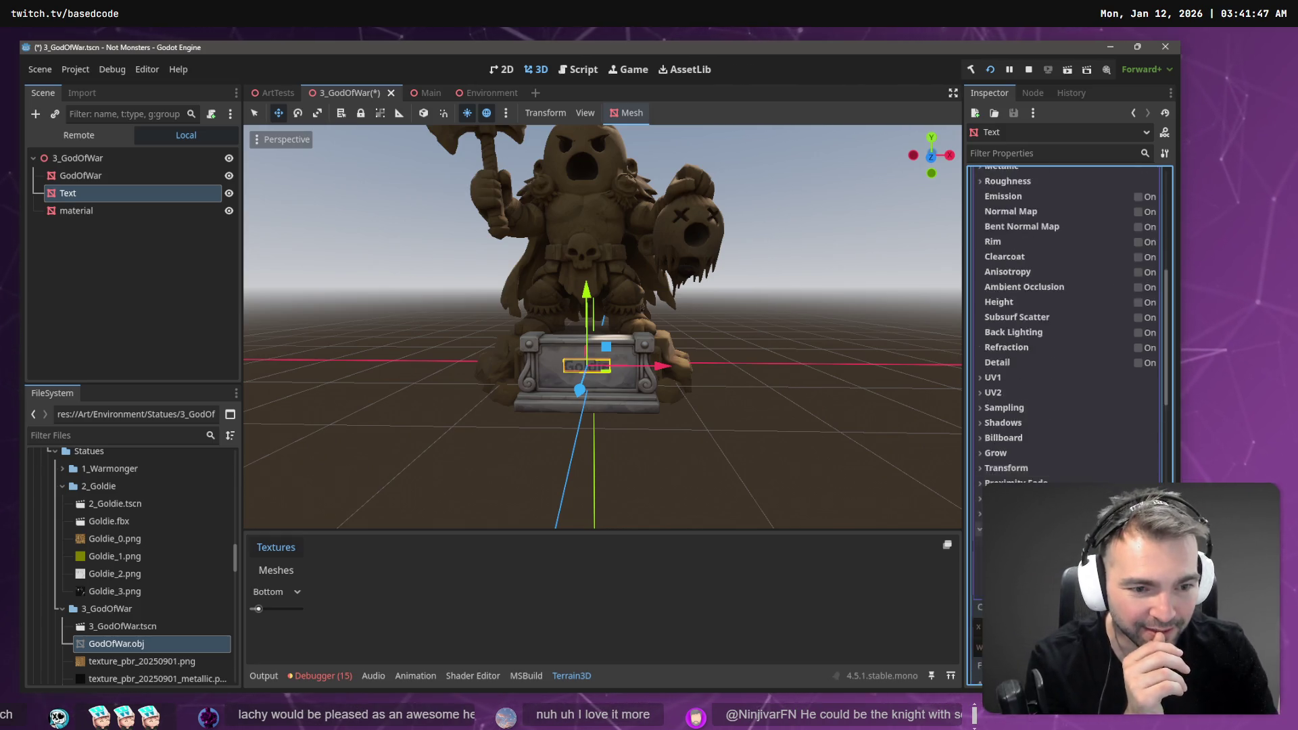
scroll(1058, 387, "up", 8)
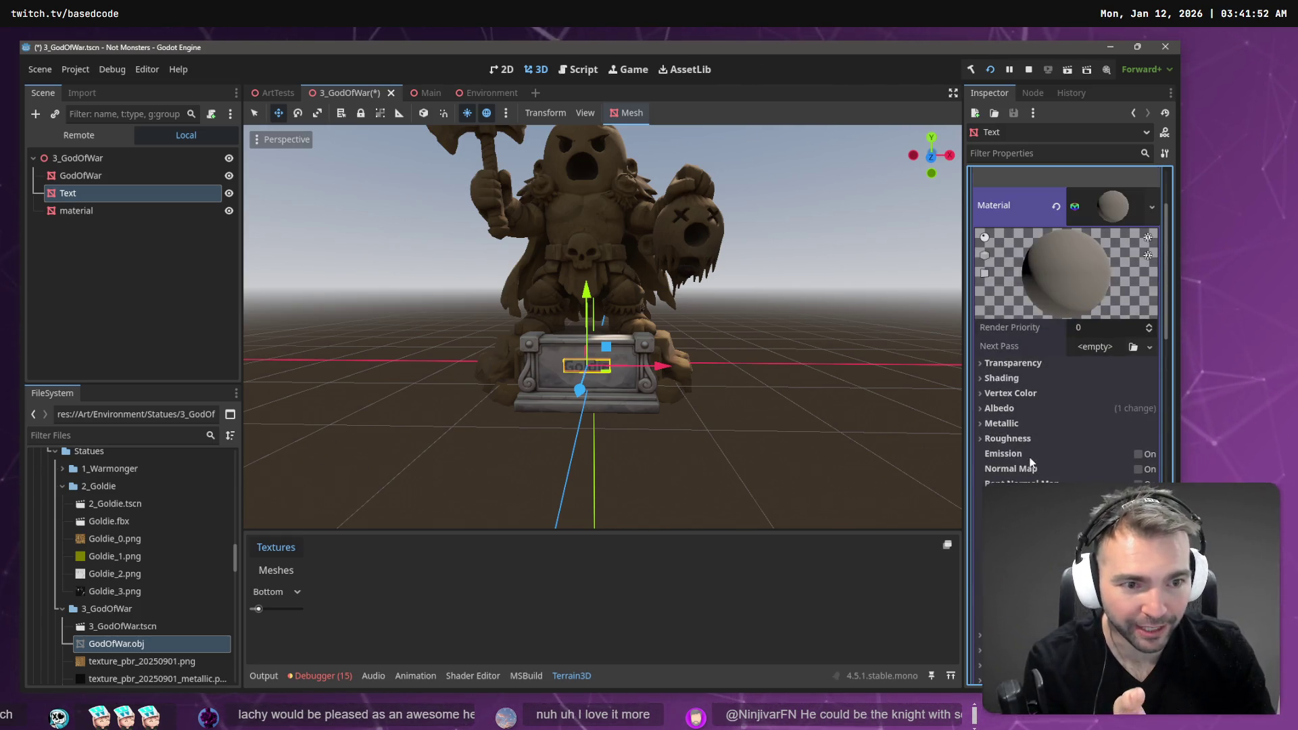
scroll(1059, 387, "up", 3)
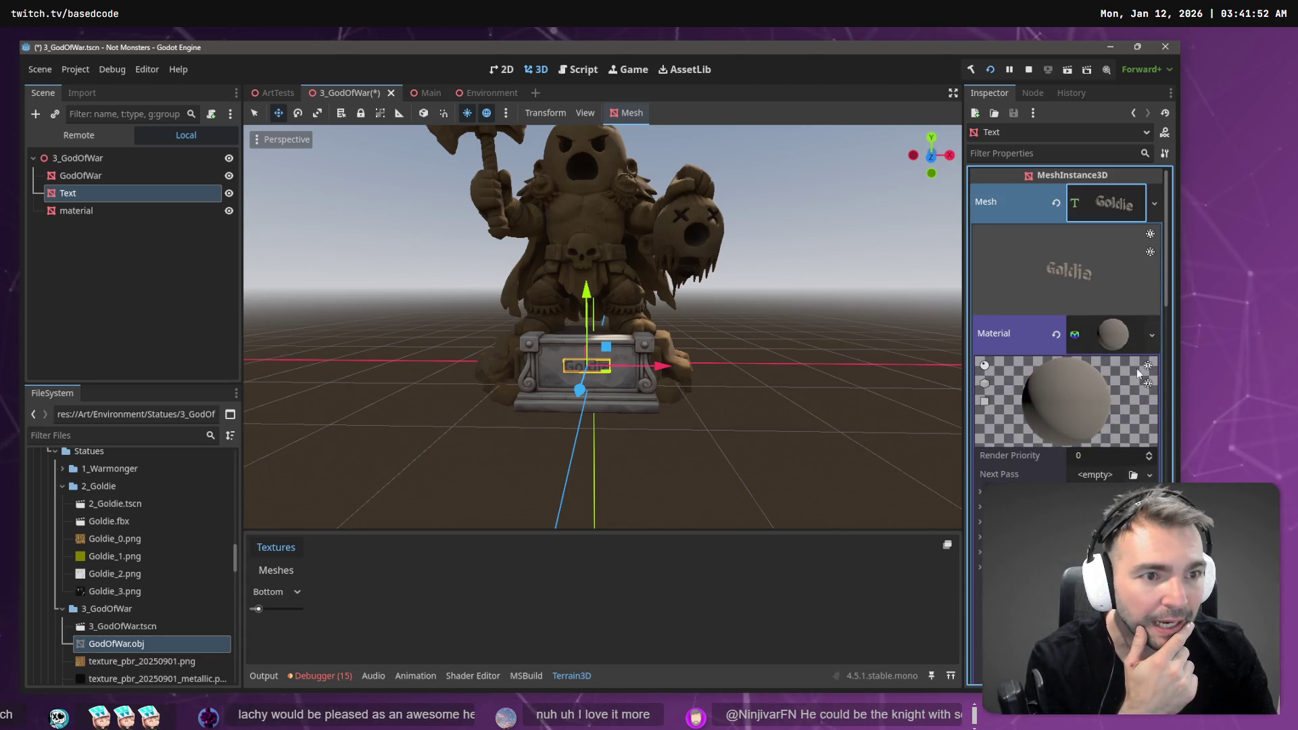
scroll(1110, 339, "down", 3)
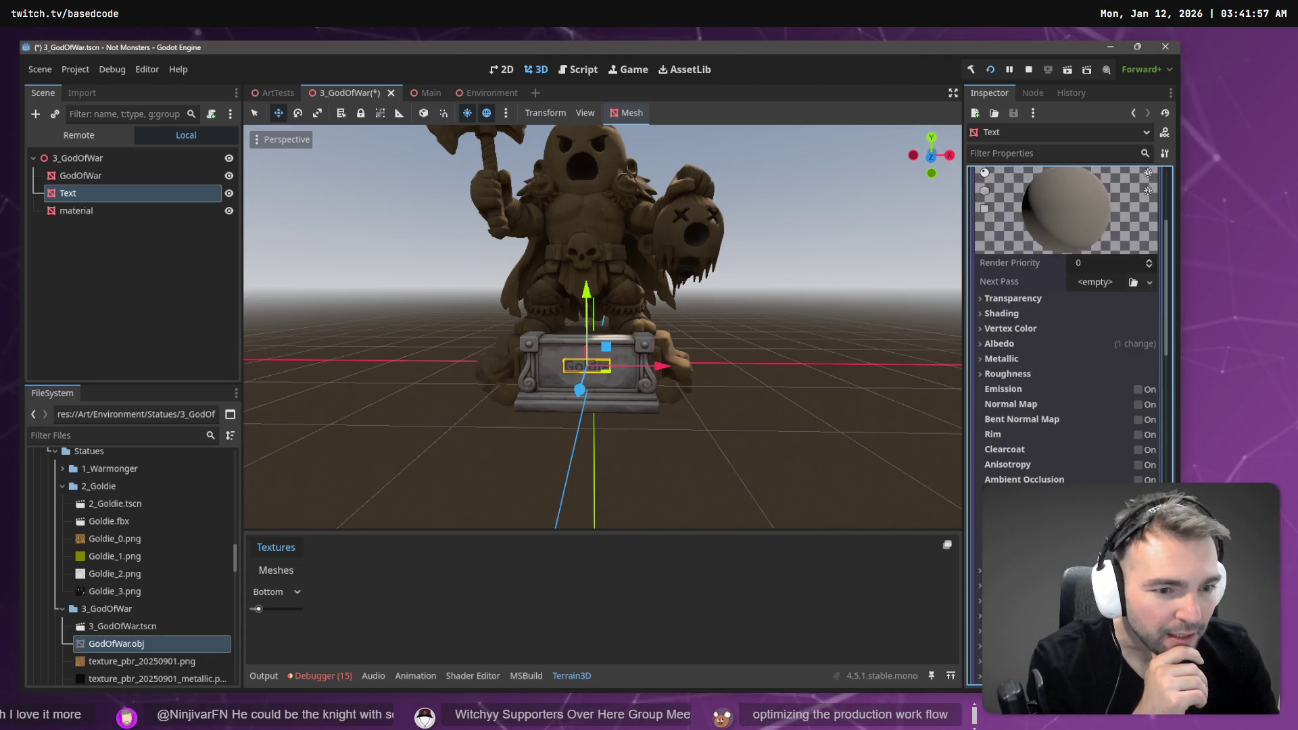
scroll(1036, 444, "down", 5)
scroll(1055, 419, "up", 10)
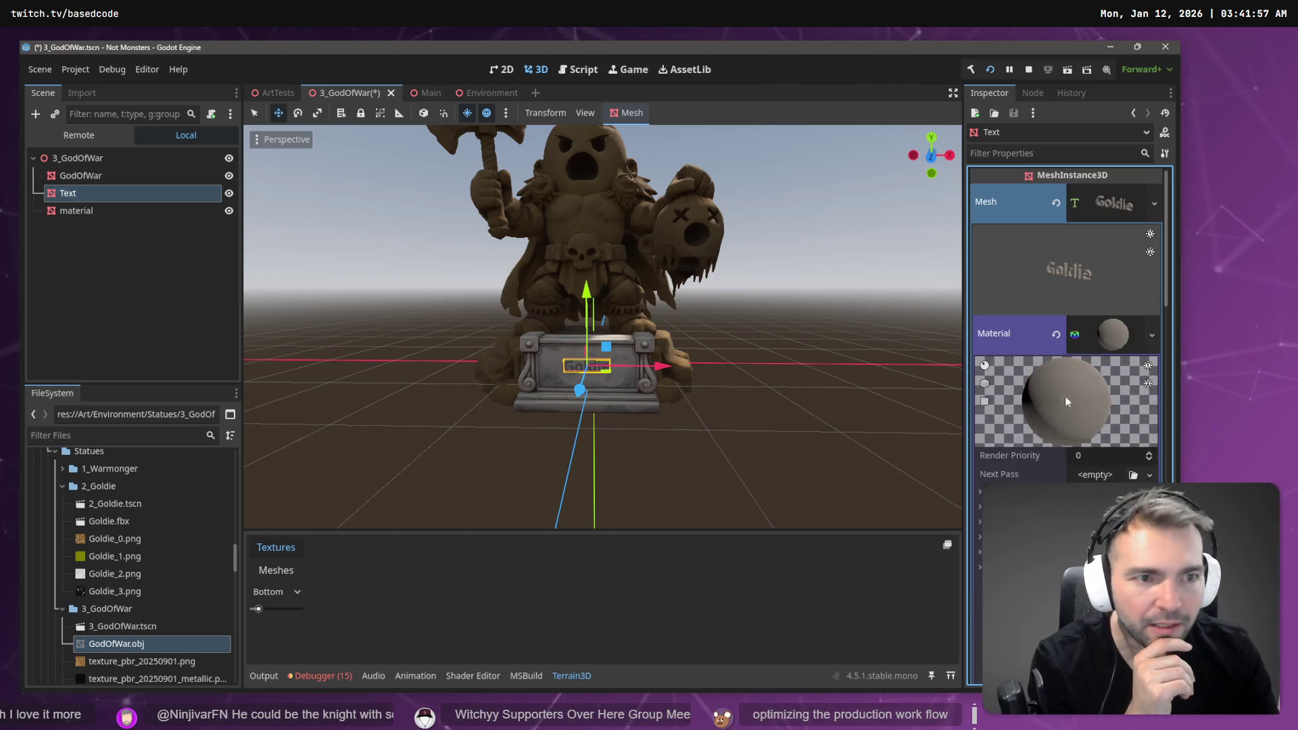
left_click(1109, 201)
left_click(1109, 201)
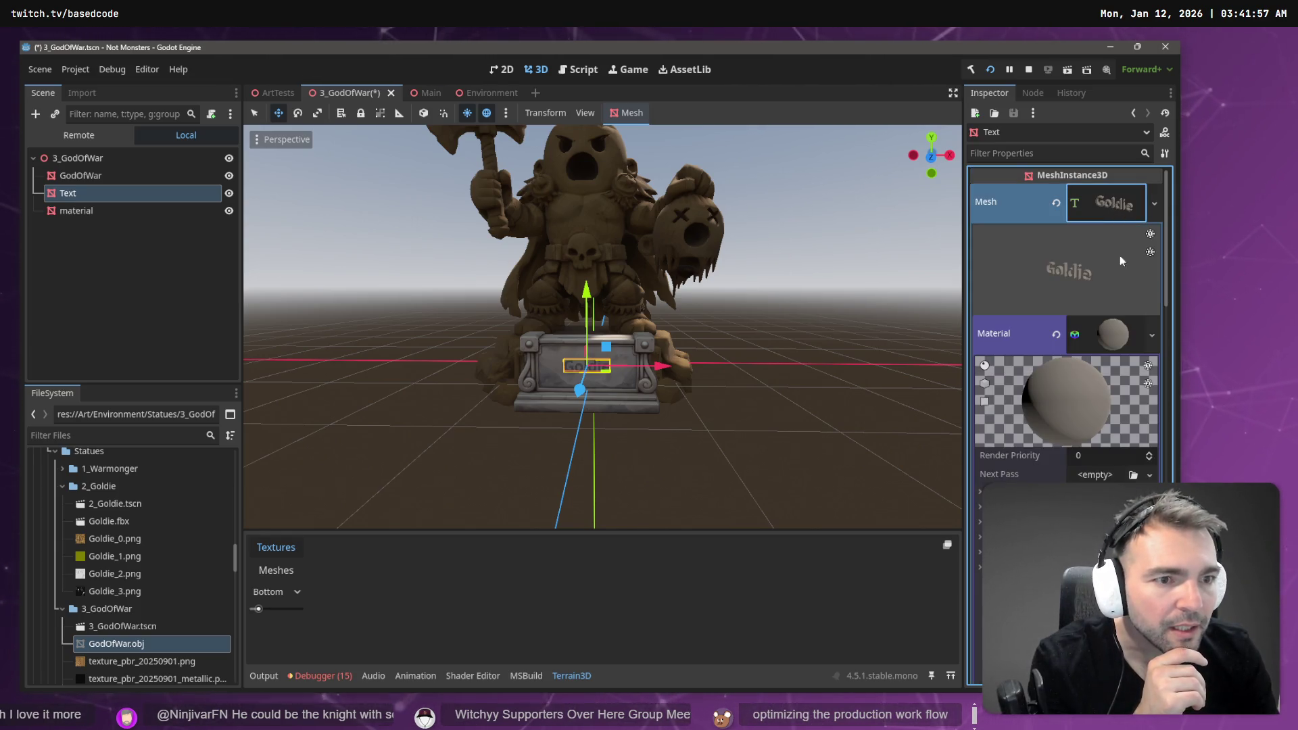
left_click(1113, 335)
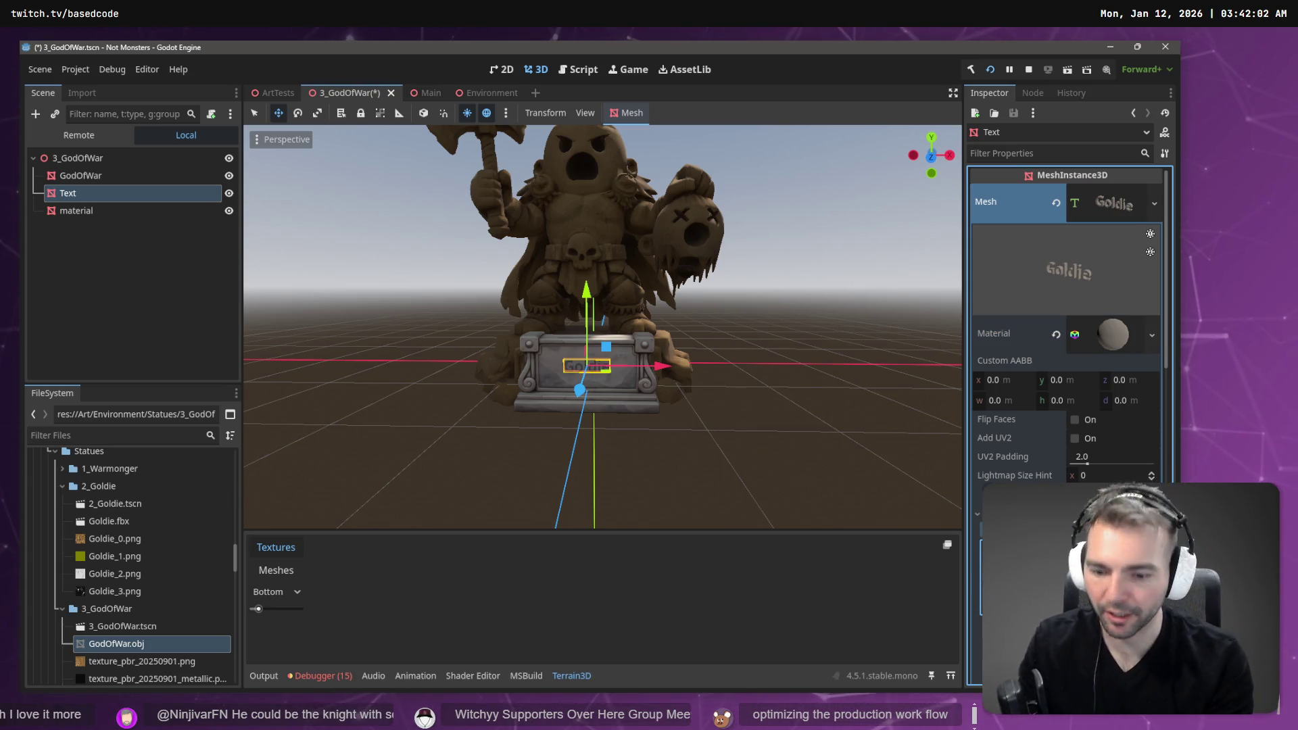
- Change the plinth text to 'GodOfWar', deselect the Text node, and save the 3_GodOfWar scene
type("OfWar")
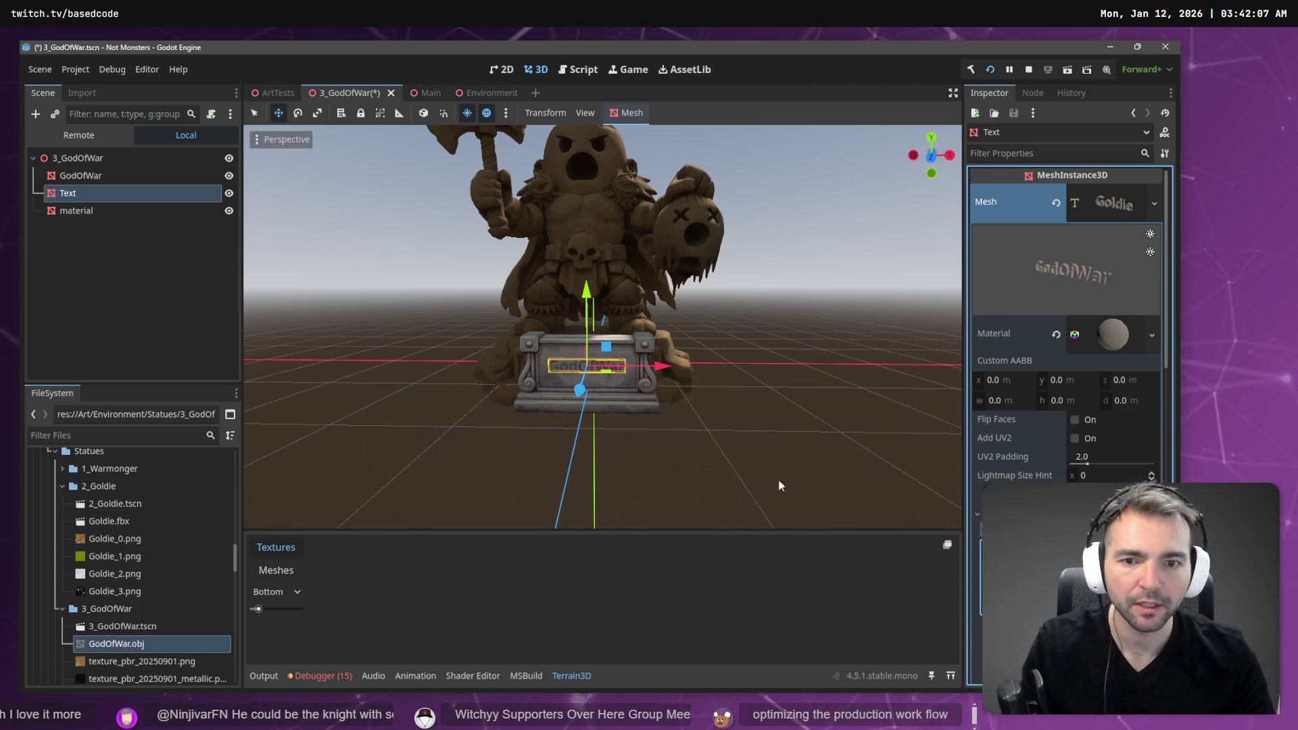
left_click(673, 450)
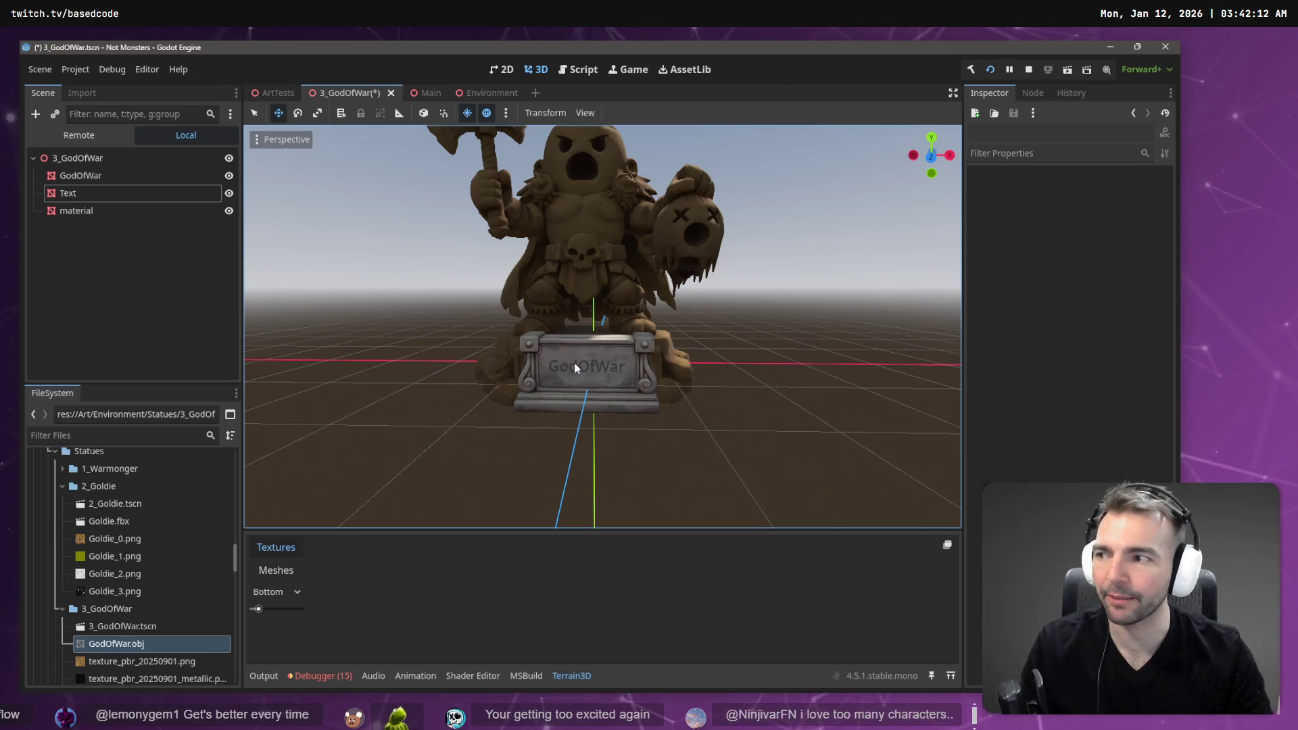
key("ctrl+s")
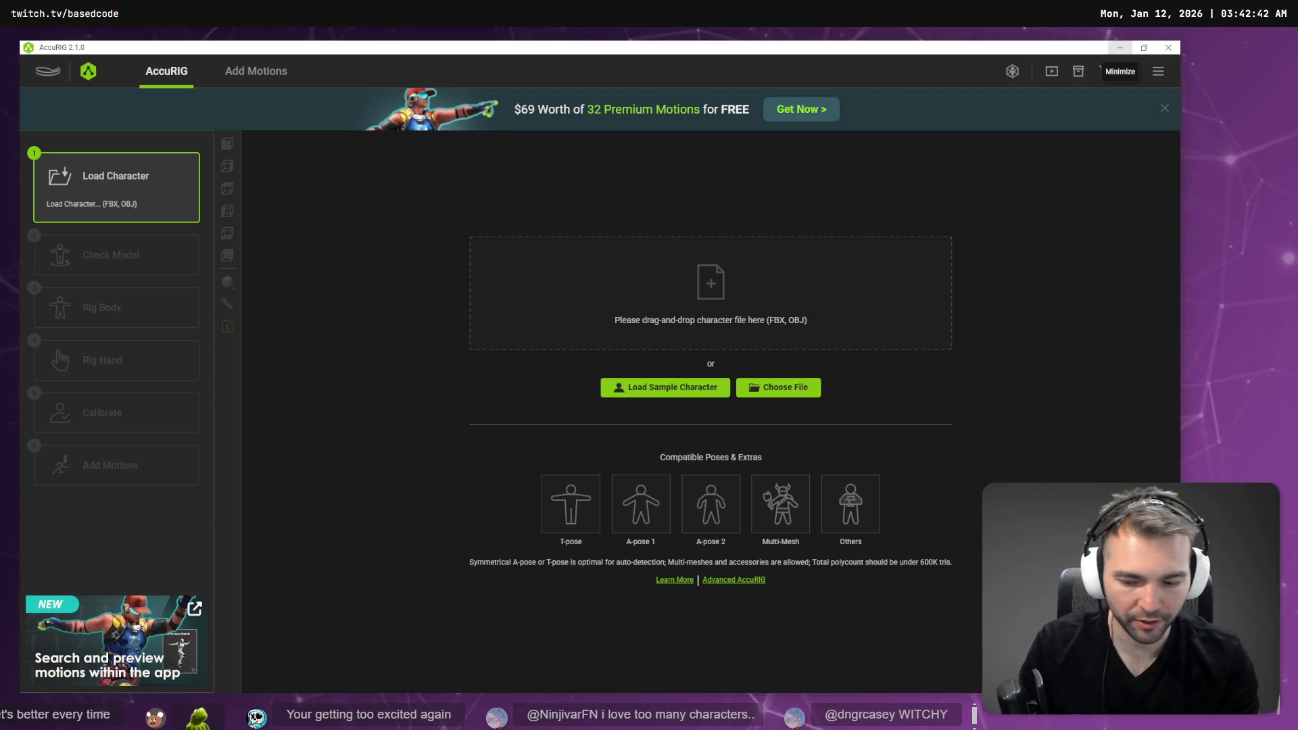
- Import the yeti FBX, force symmetry, rotate 90° and centre the line on the hips, then start Rig Body
mouse_move(1281, 351)
left_mouse_down()
mouse_move(1275, 392)
mouse_move(724, 263)
mouse_move(753, 304)
mouse_move(737, 308)
left_mouse_up()
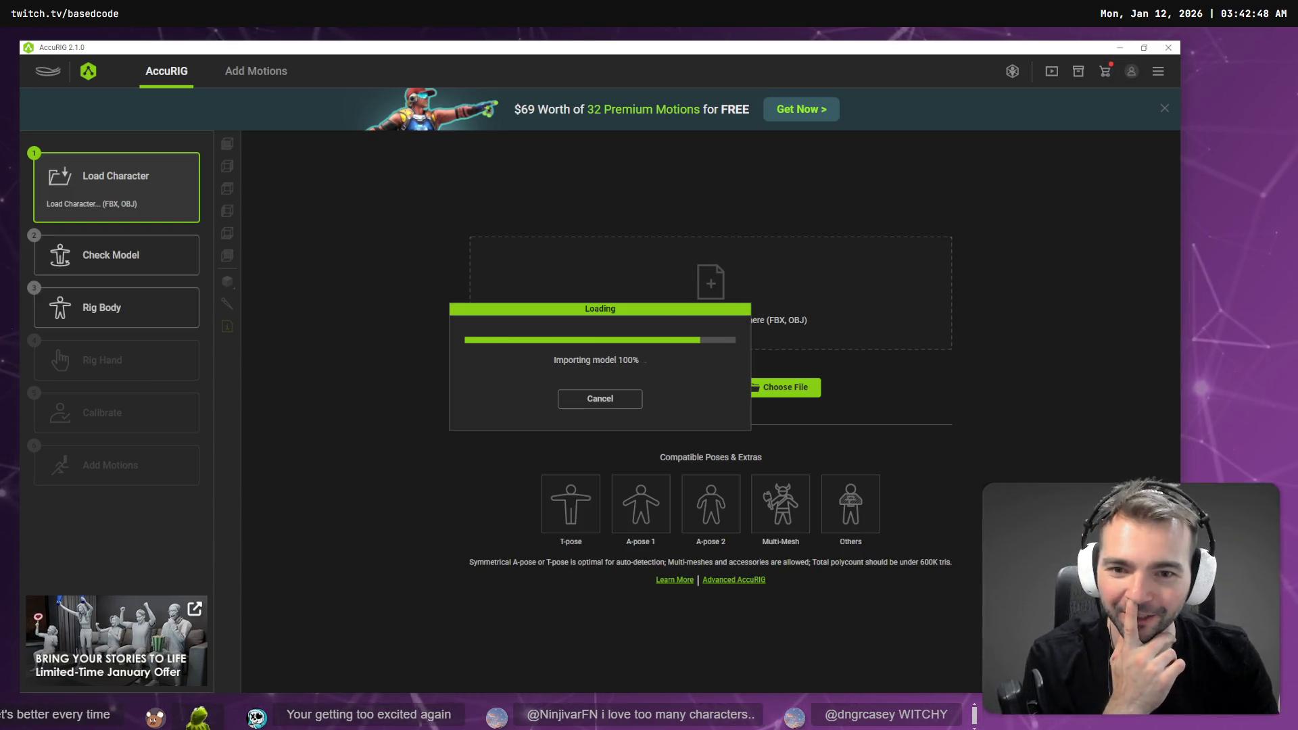
left_click(115, 263)
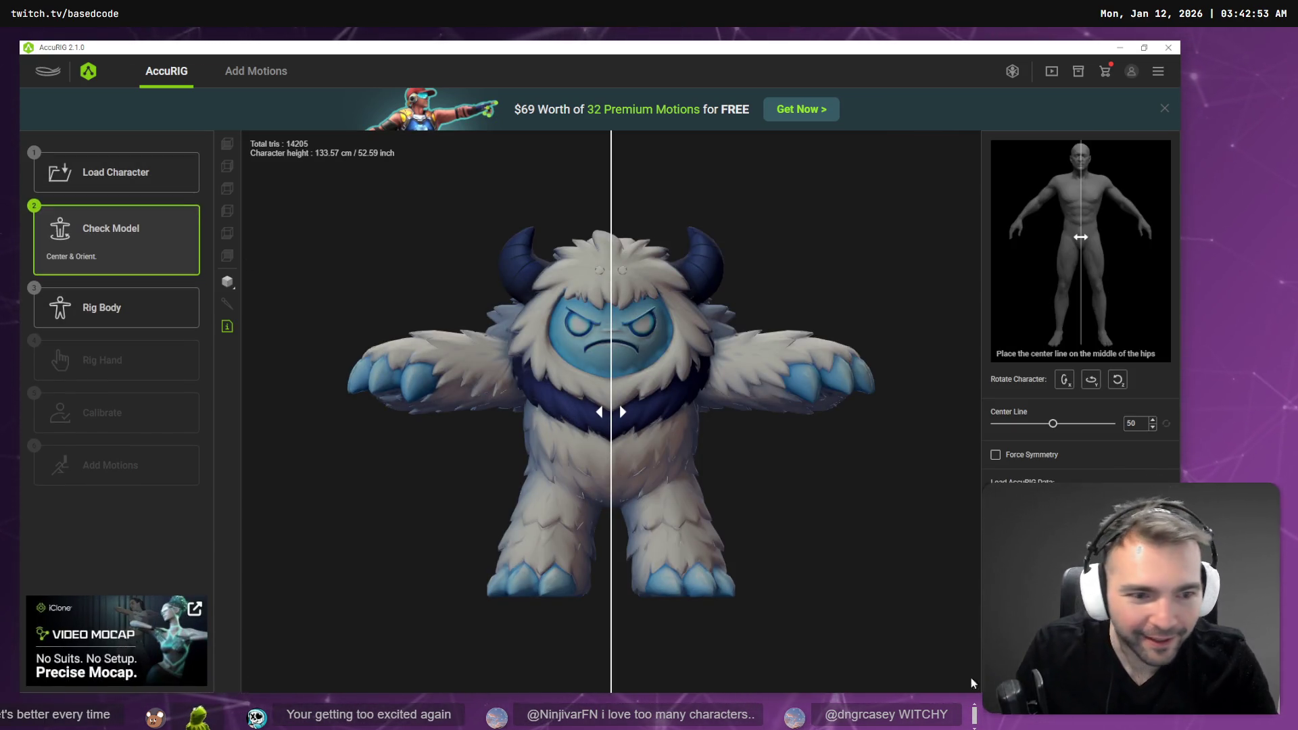
left_click(1032, 457)
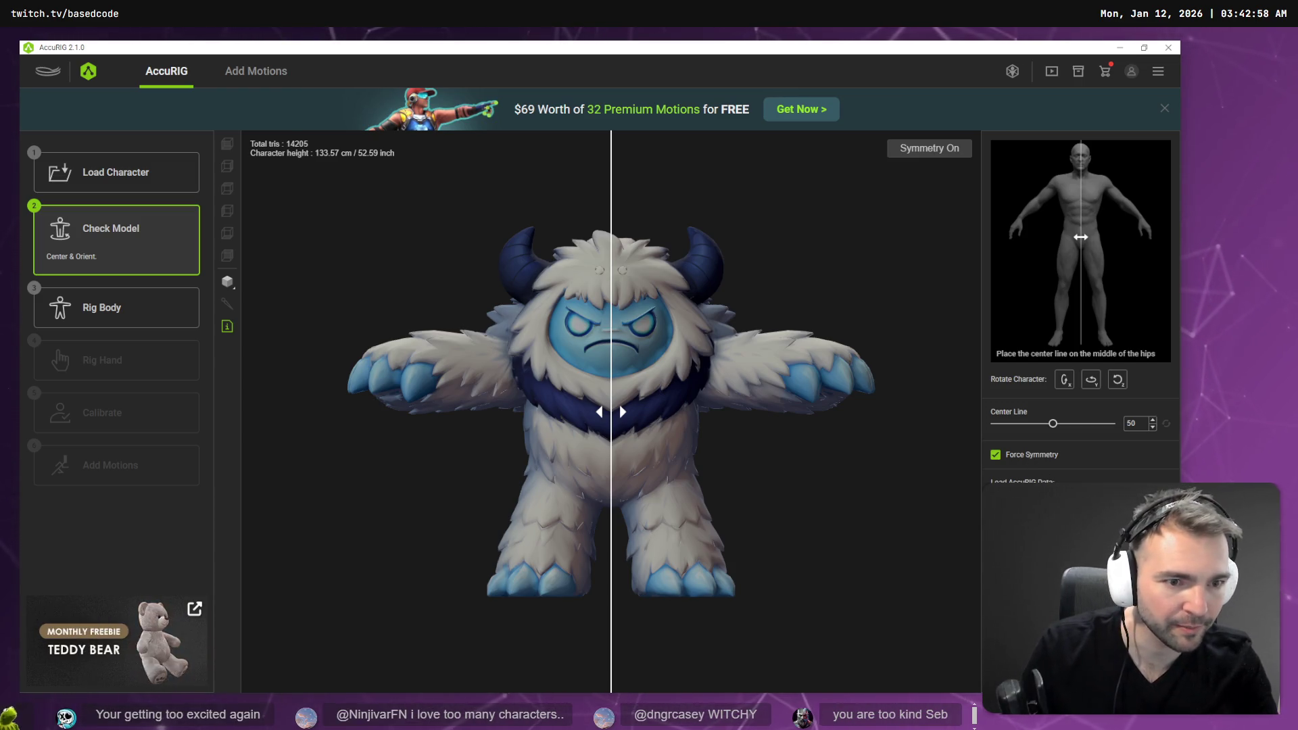
left_click(1092, 382)
left_click_drag(621, 412, 665, 420)
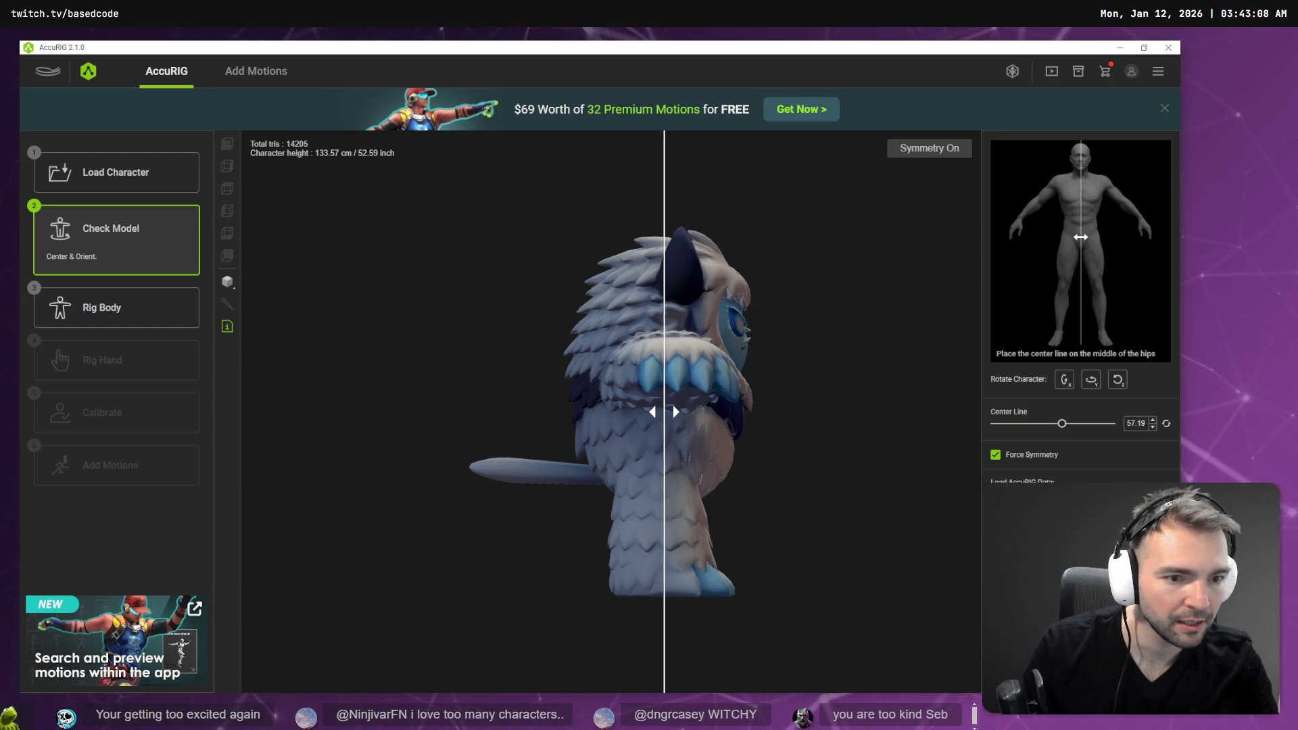
left_click(1080, 666)
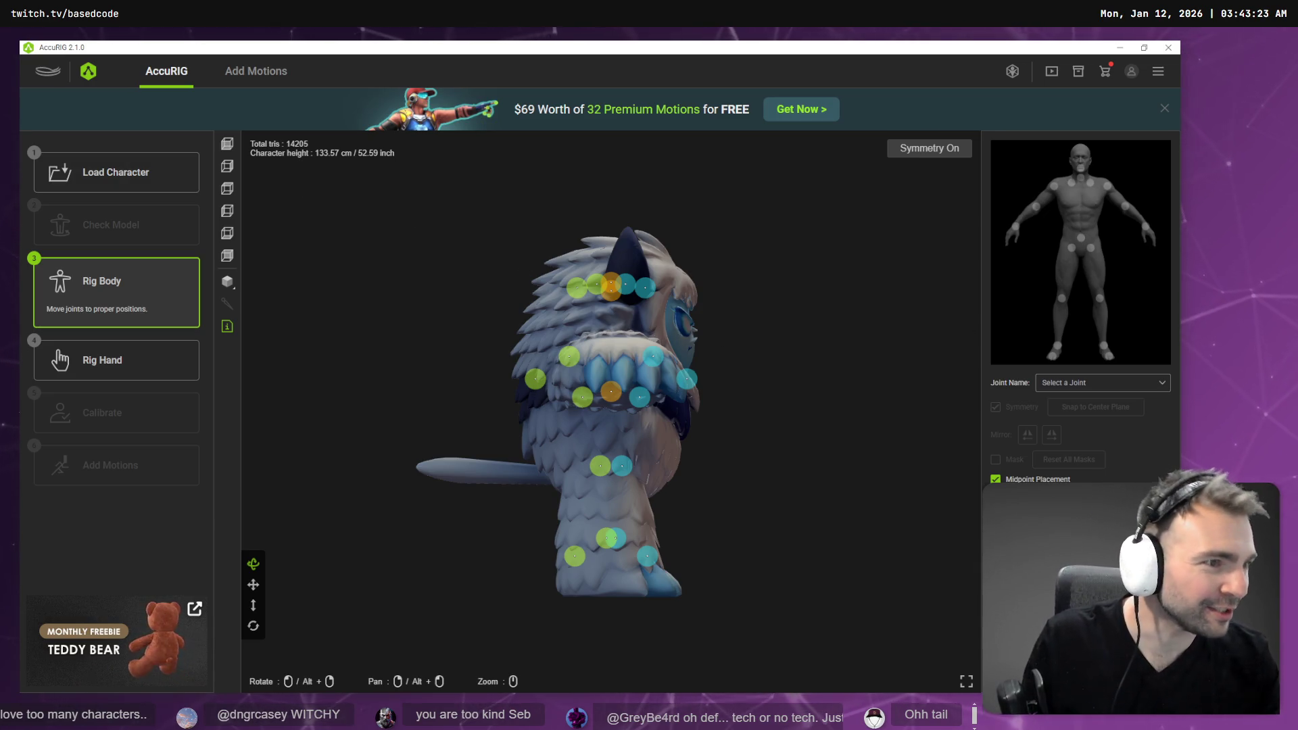
- Switch through the browser over to the tldraw whiteboard
key("alt+Tab")
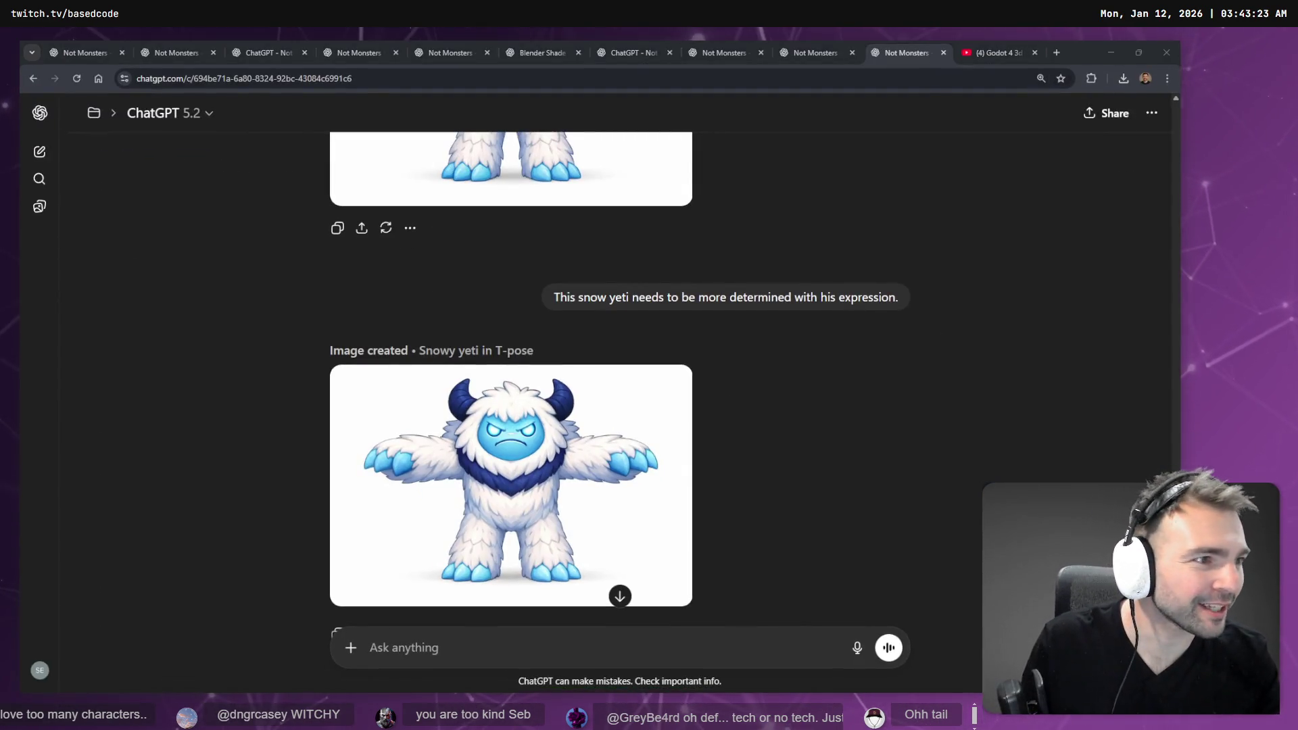
key("alt+Tab")
scroll(711, 429, "down", 10)
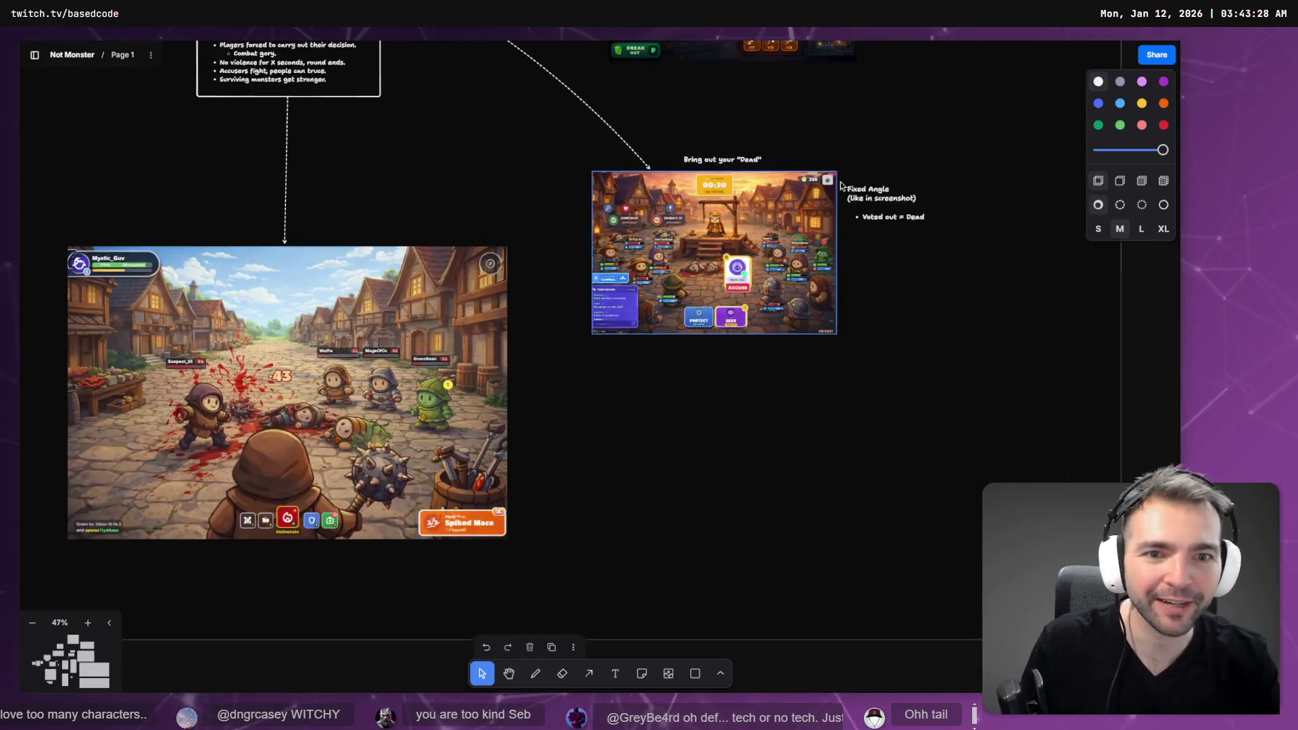
- Zoom the board to fill the view with the Heavy Guard frame, then return to AccuRIG
scroll(711, 429, "up", 10)
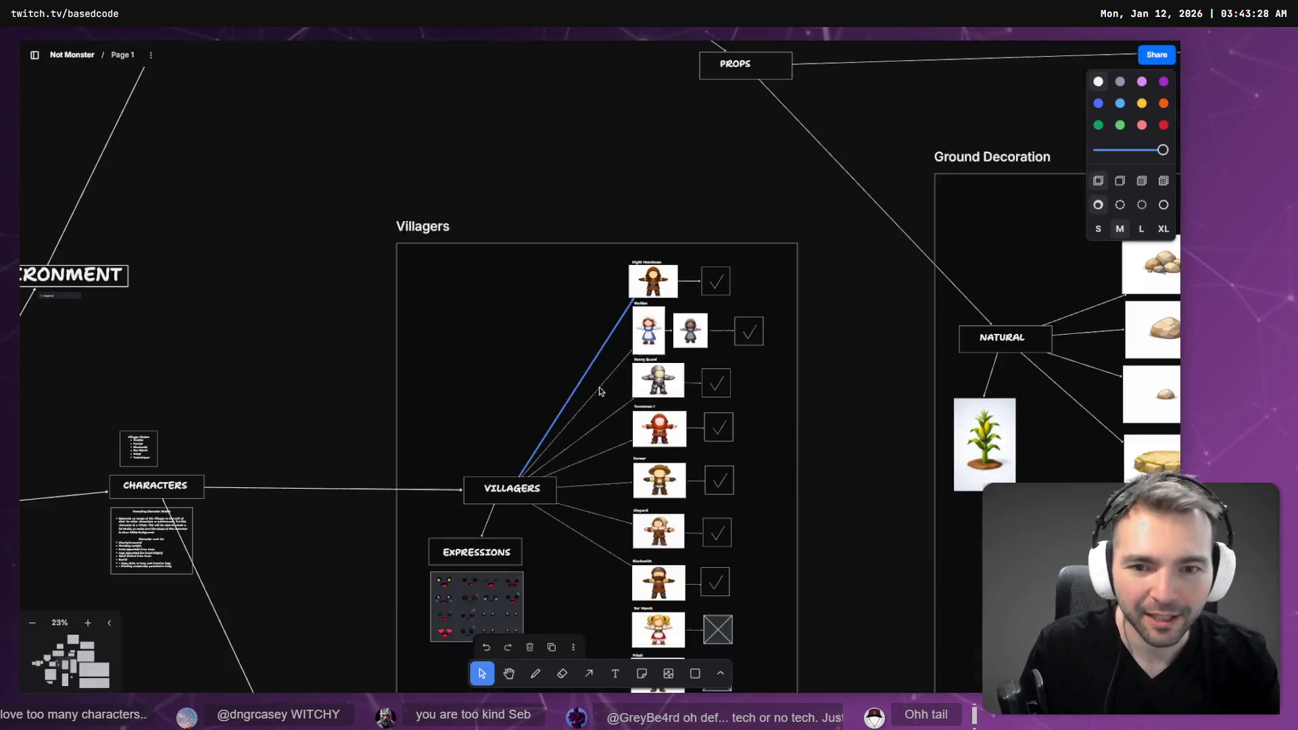
key("shift+2")
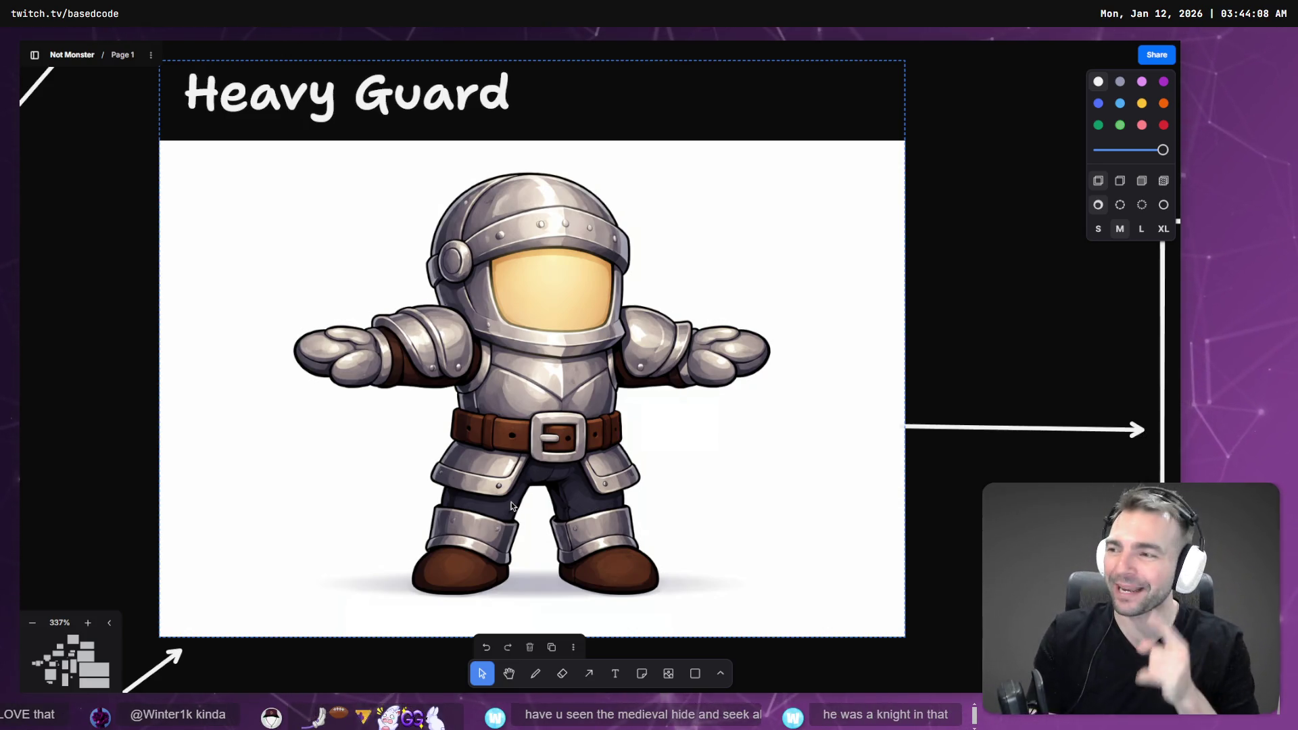
left_click(1051, 478)
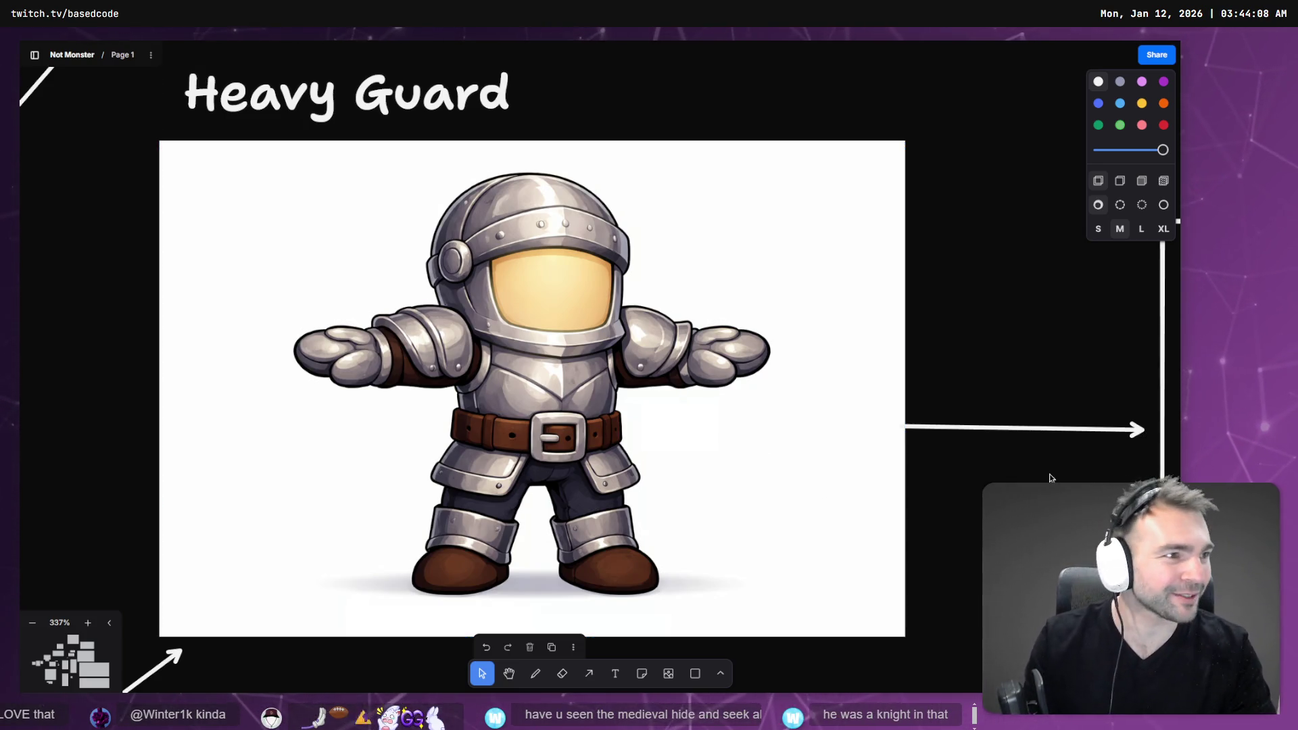
key("alt+Tab")
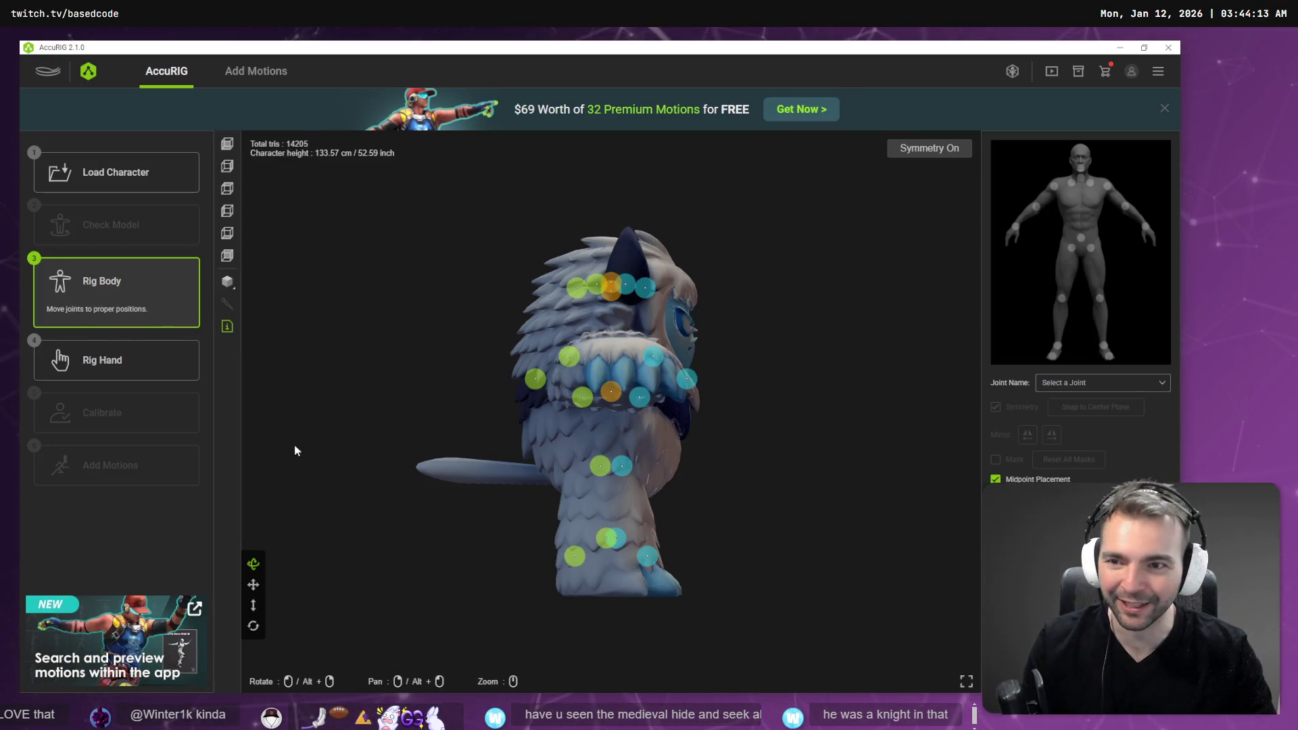
- View the yeti from the front, then reload the Yeti.fbx character
left_click(228, 167)
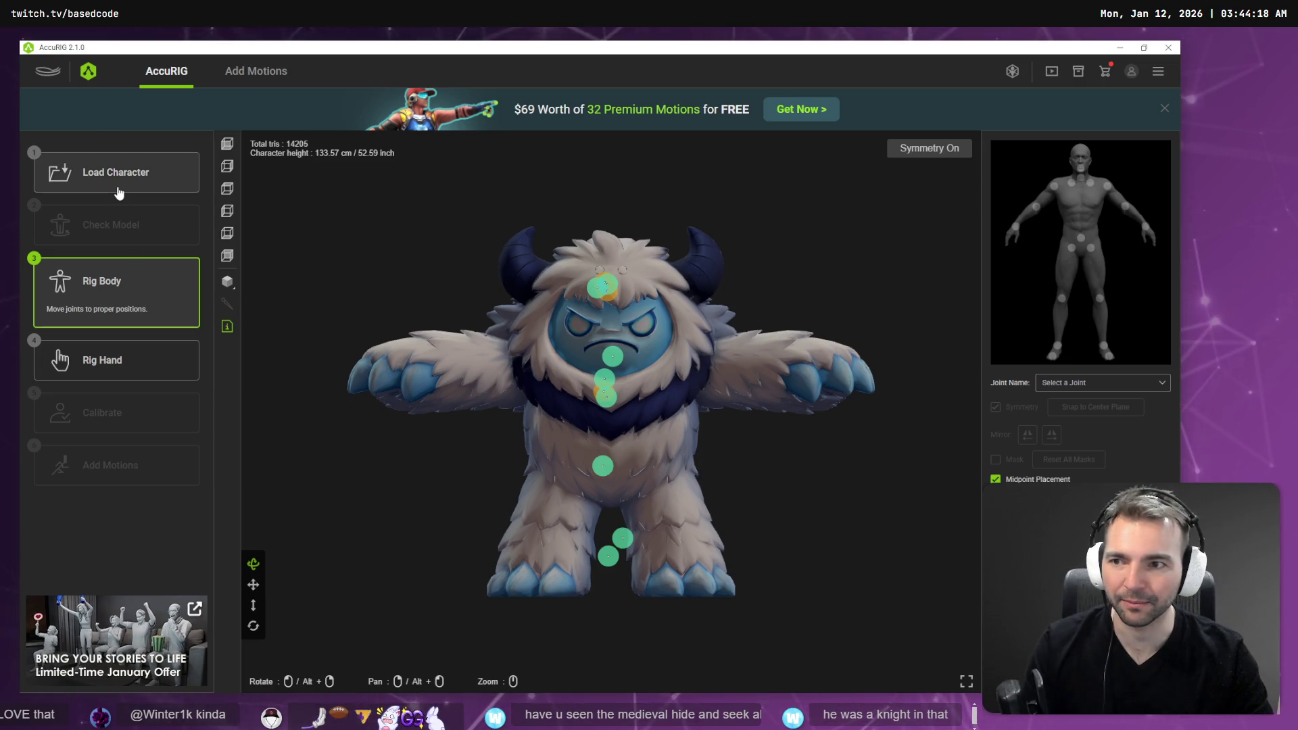
left_click(160, 188)
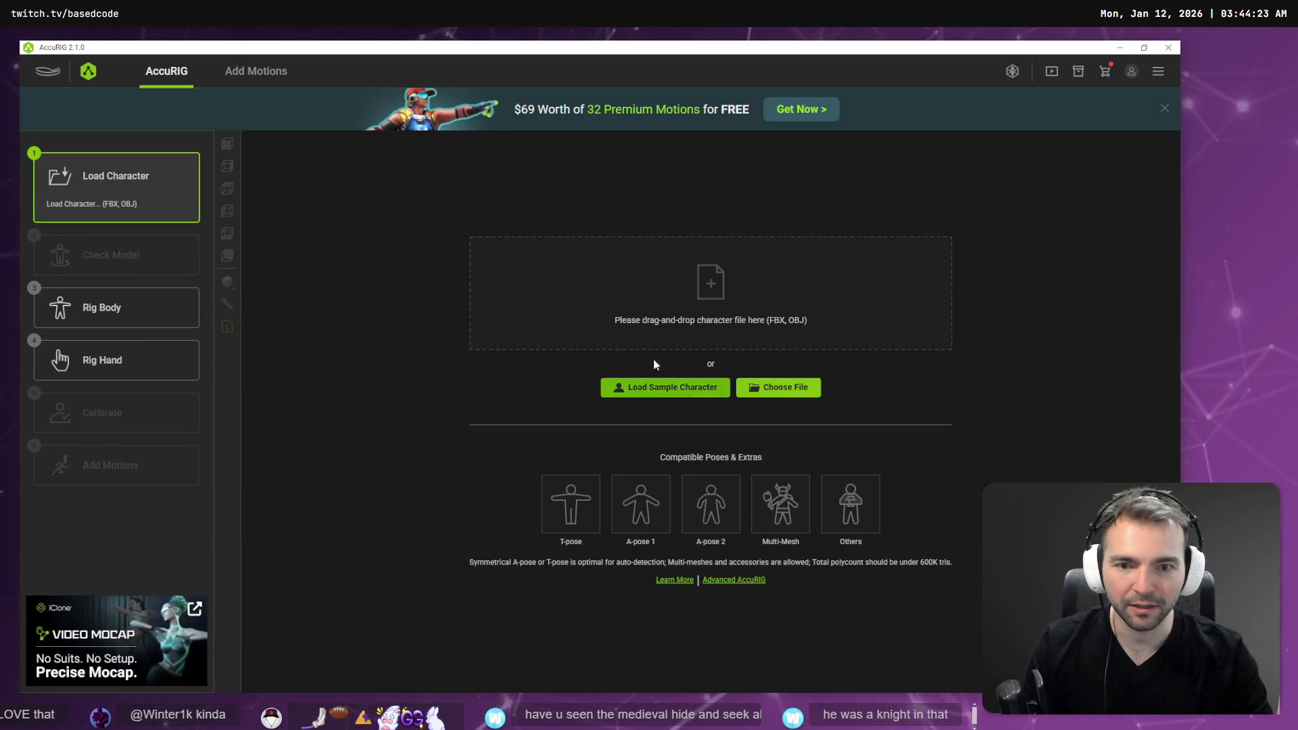
left_click(161, 202)
double_click(345, 254)
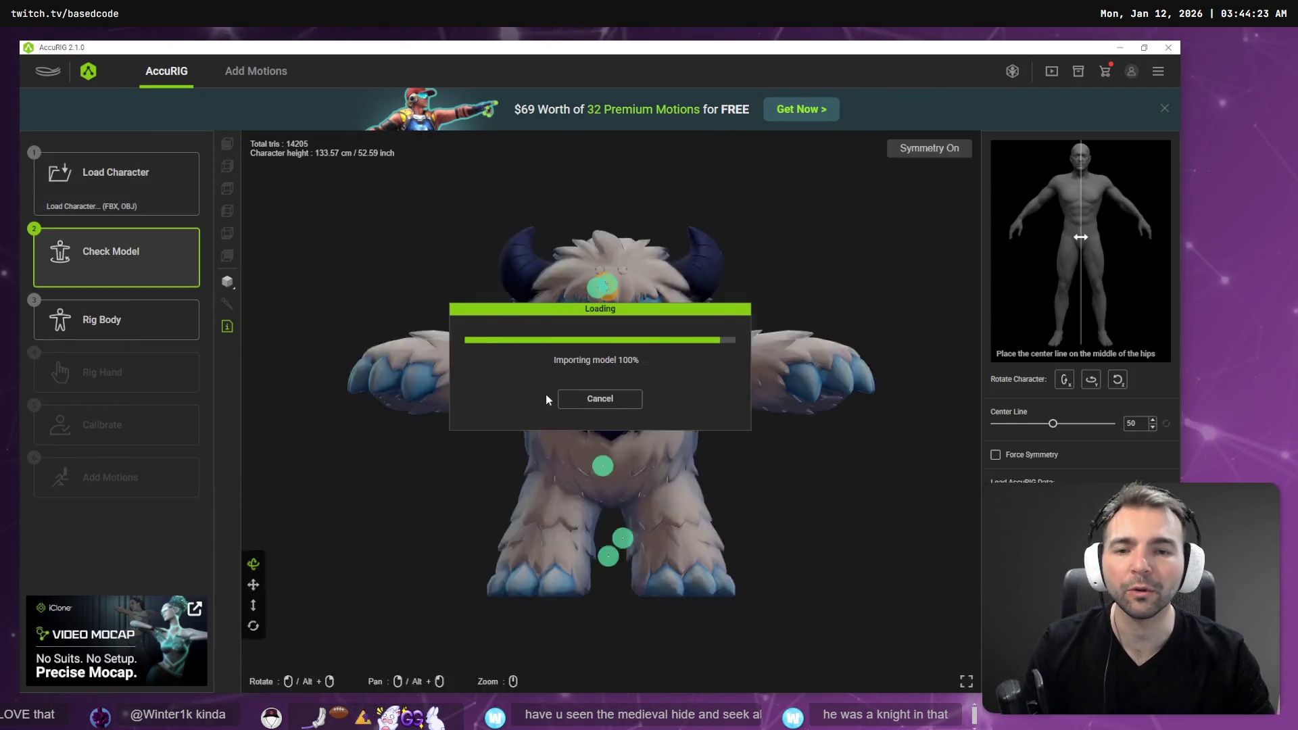
- Set the centre line through the yeti's hips to 50 and advance to body joint placement
left_click(1090, 379)
left_click_drag(611, 411, 661, 412)
left_click(1091, 380)
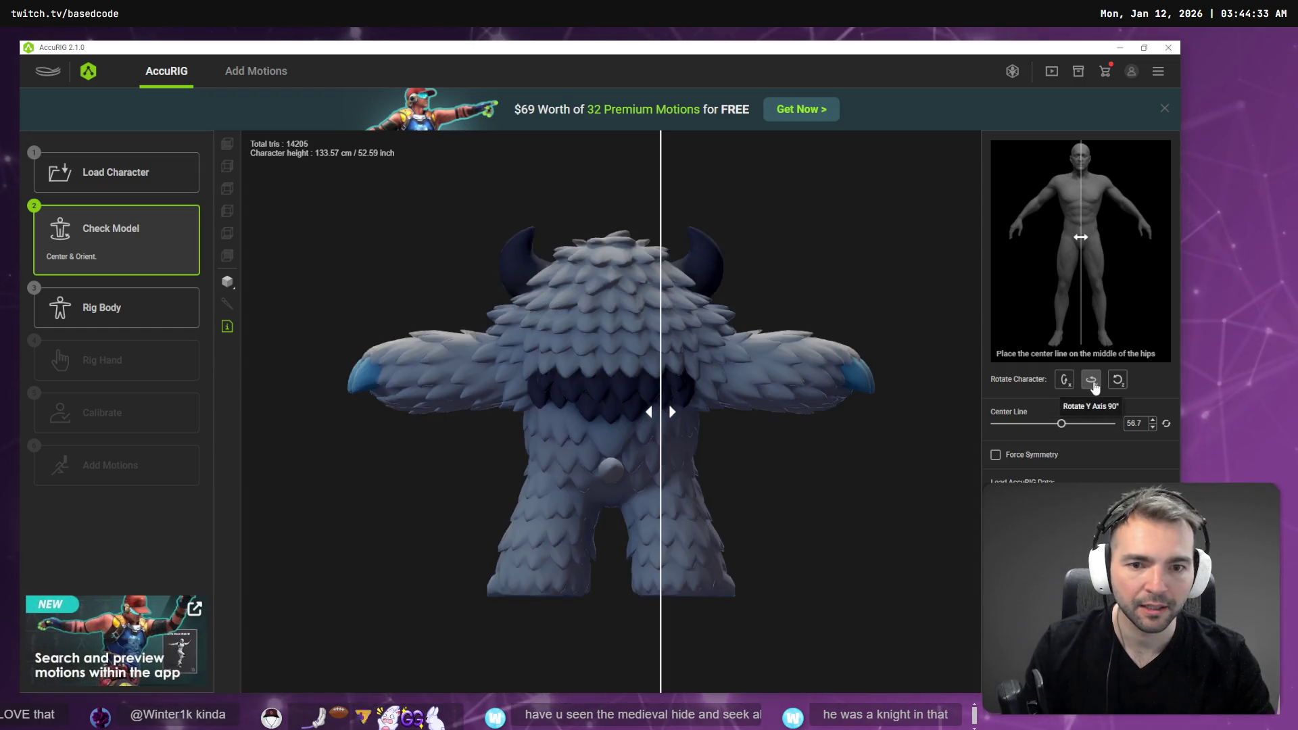
mouse_move(661, 412)
left_mouse_down()
mouse_move(610, 412)
mouse_move(580, 445)
mouse_move(559, 445)
left_mouse_up()
left_click(1091, 383)
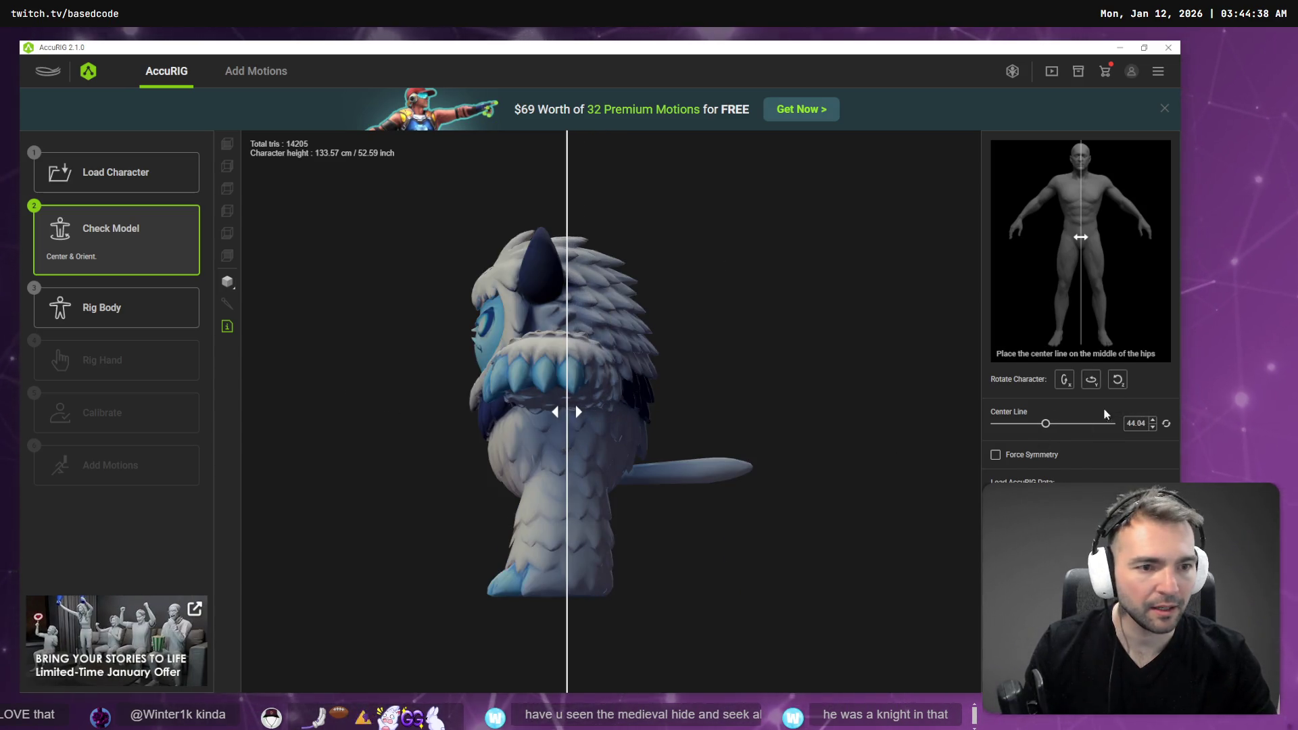
left_click(1090, 380)
left_click_drag(566, 488, 613, 488)
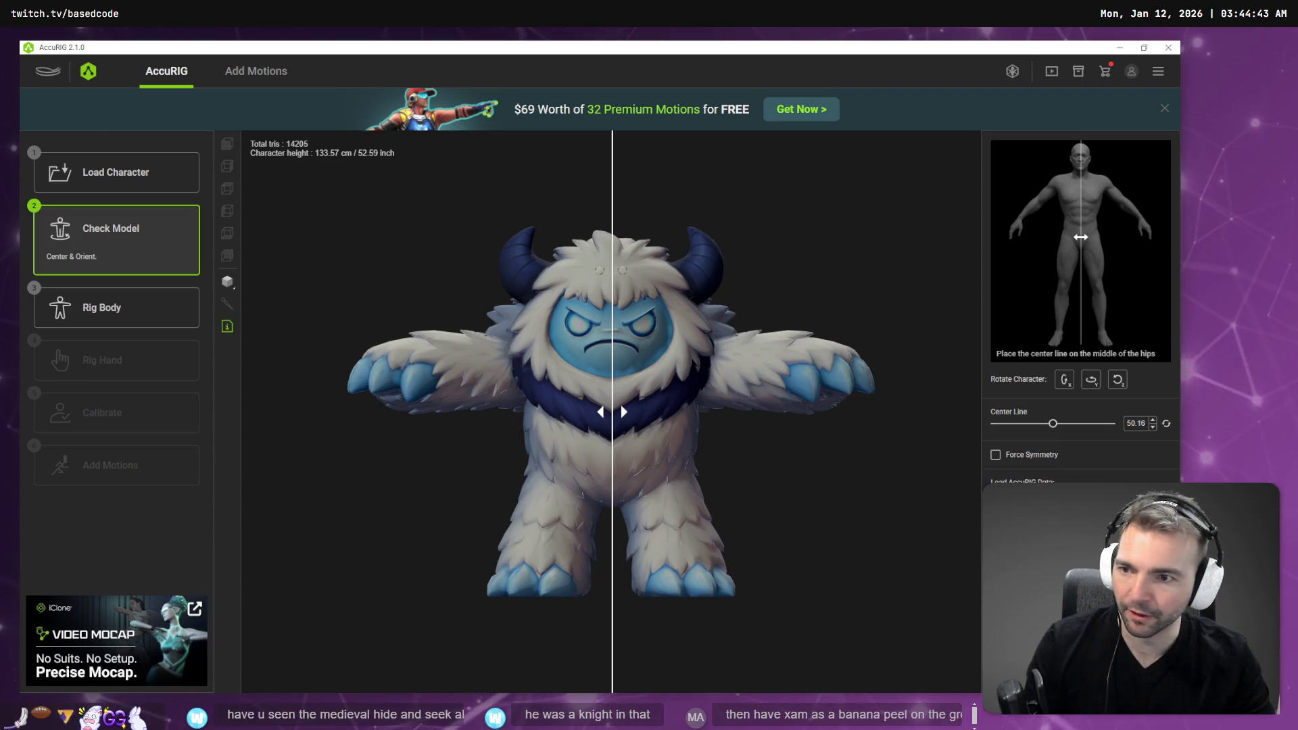
left_click(117, 308)
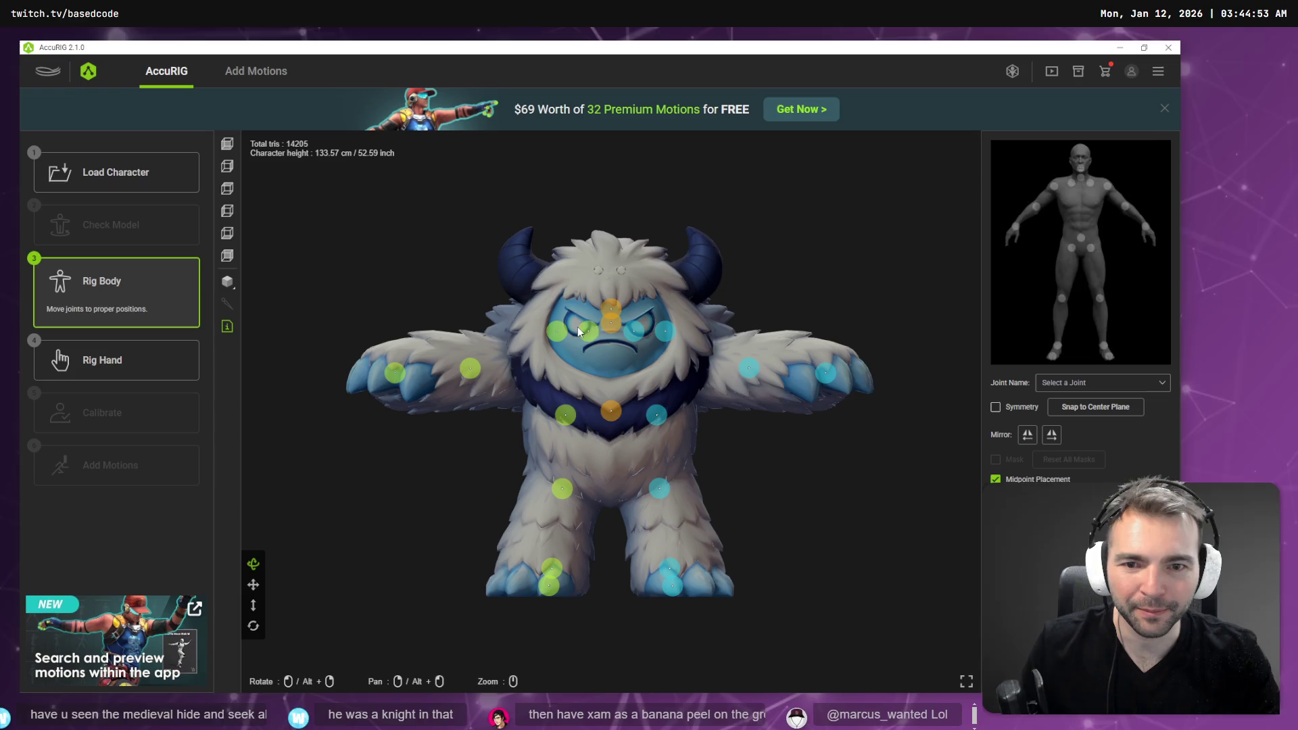
- Move the shoulder, pelvis and toe joints onto the yeti's shoulders, hips and toes
mouse_move(557, 336)
left_mouse_down()
mouse_move(517, 363)
mouse_move(529, 375)
left_mouse_up()
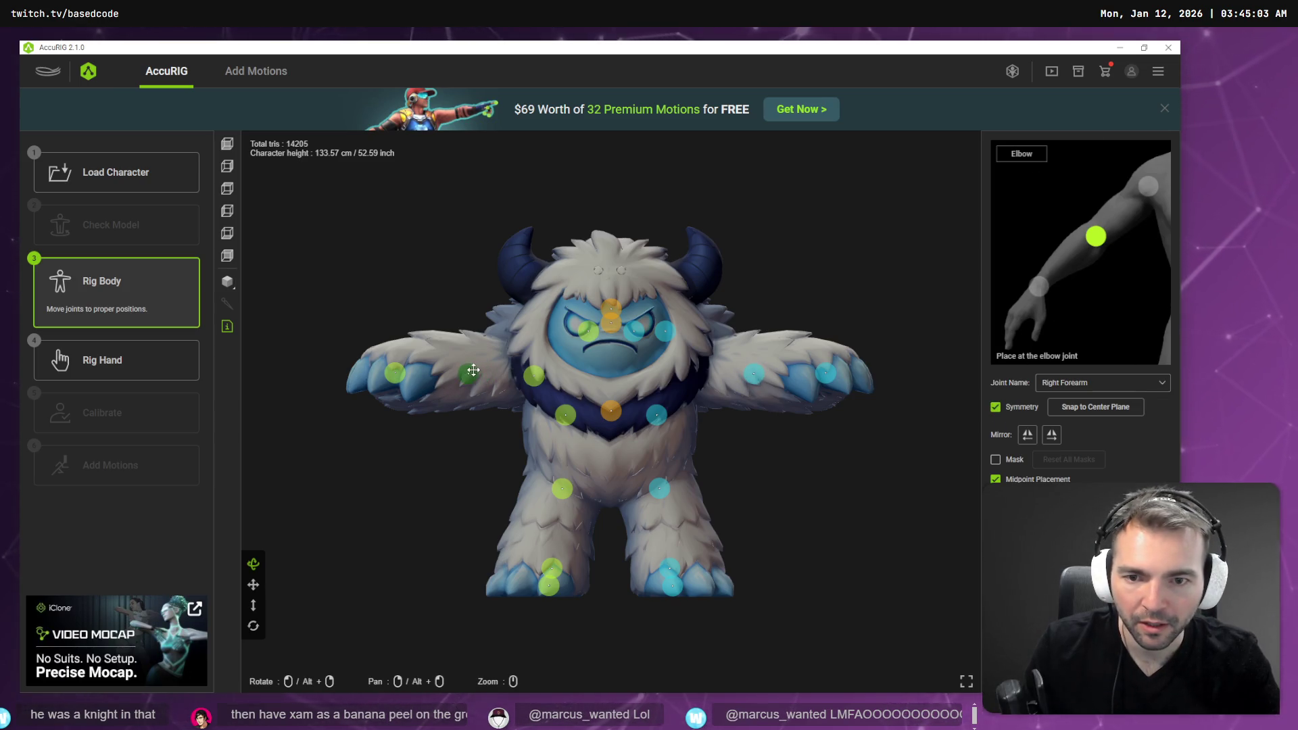
left_click_drag(534, 377, 533, 370)
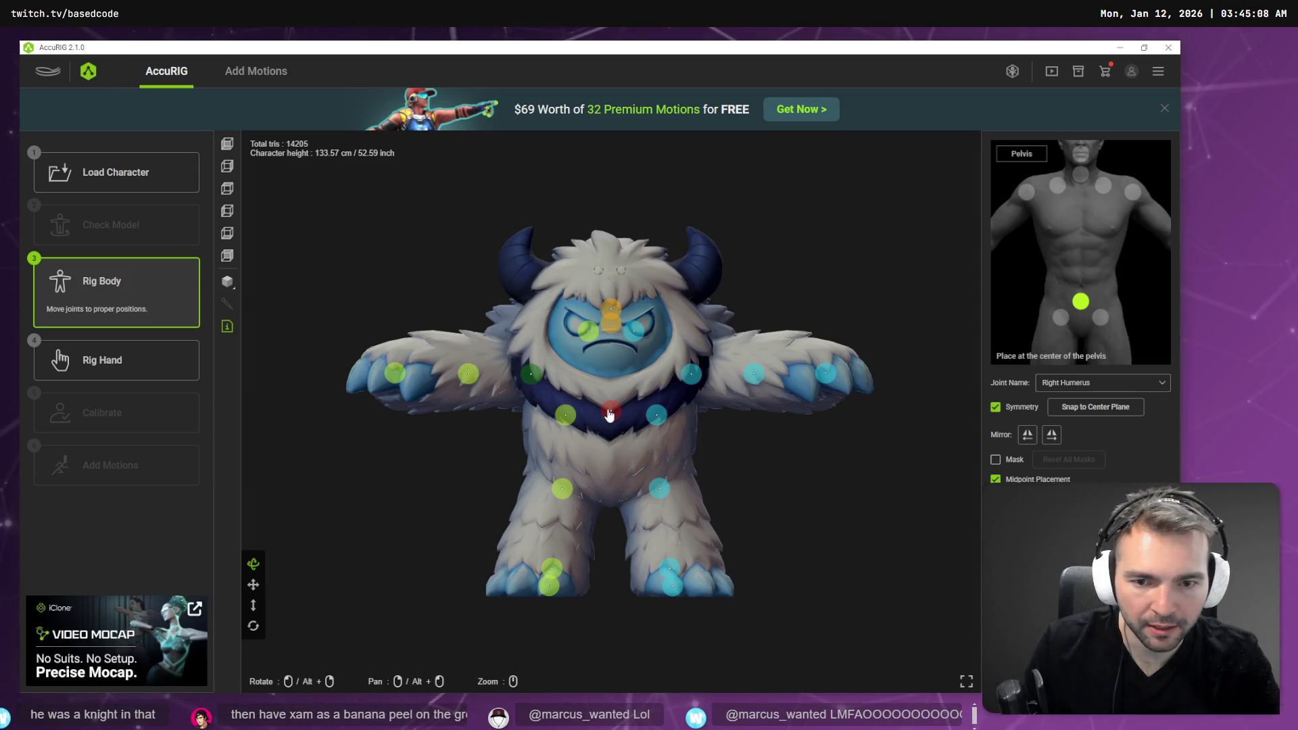
mouse_move(611, 409)
left_mouse_down()
mouse_move(610, 468)
mouse_move(545, 526)
mouse_move(564, 480)
left_mouse_up()
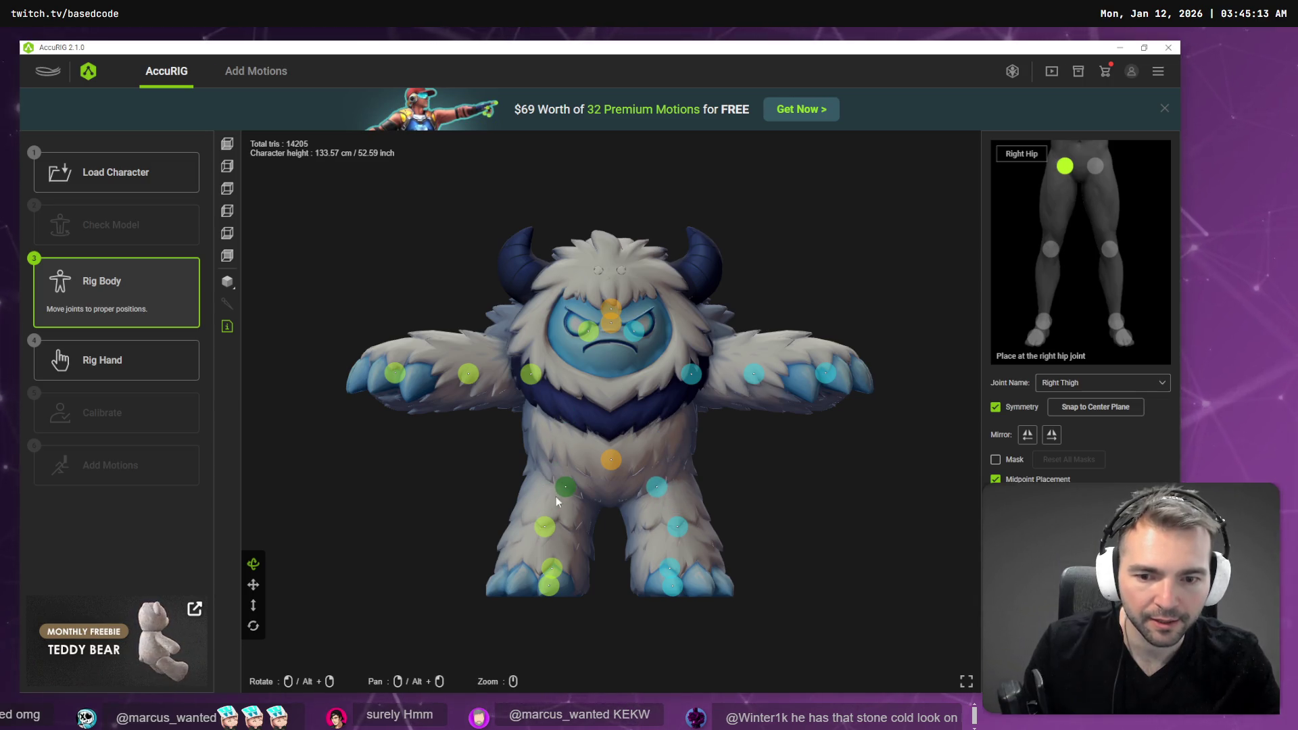
left_click_drag(549, 586, 512, 578)
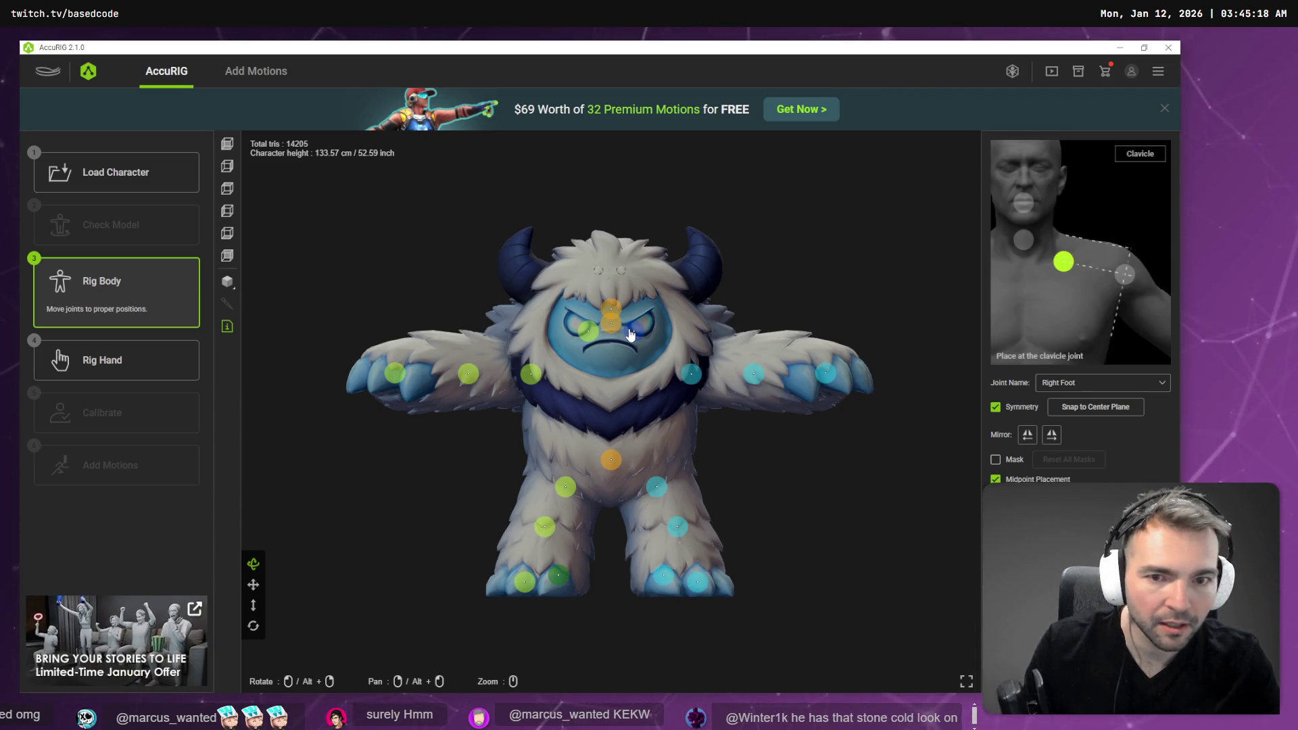
- Lower the clavicle and neck joints to the collar and neck base, then view from above
left_click_drag(632, 332, 649, 366)
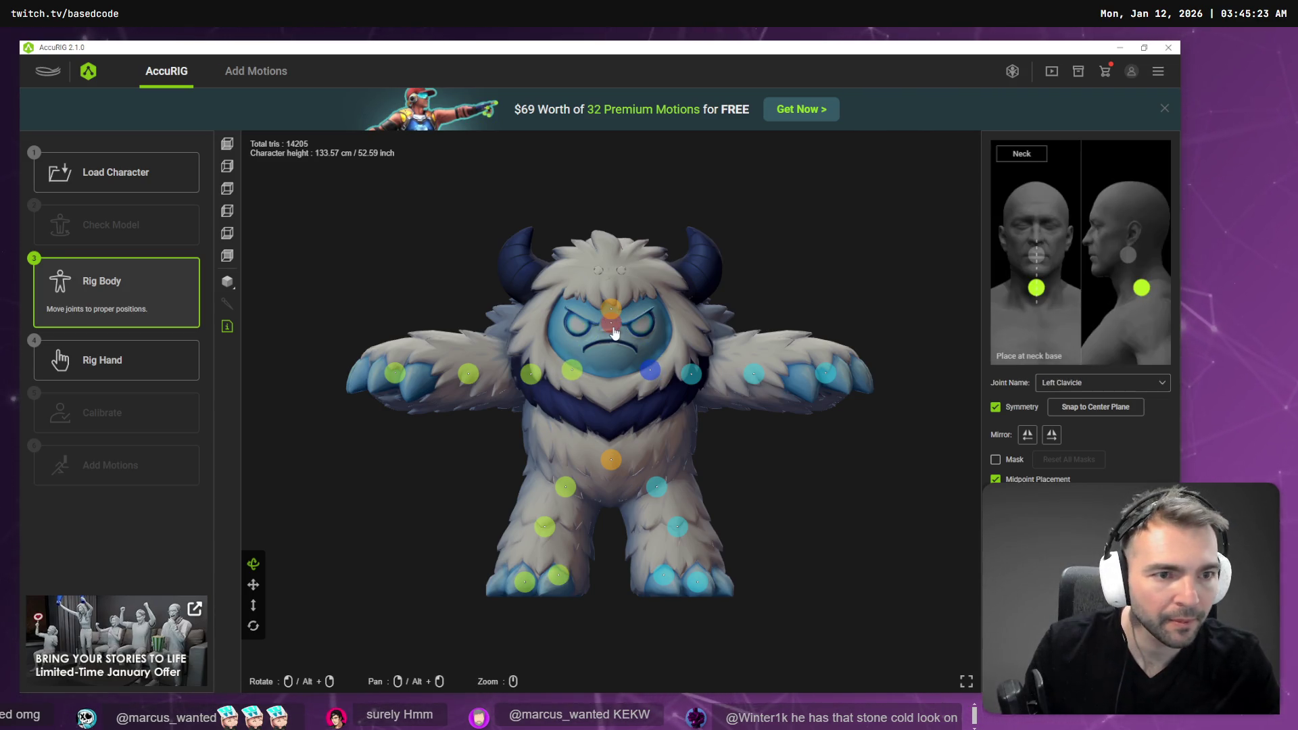
left_click_drag(613, 327, 613, 369)
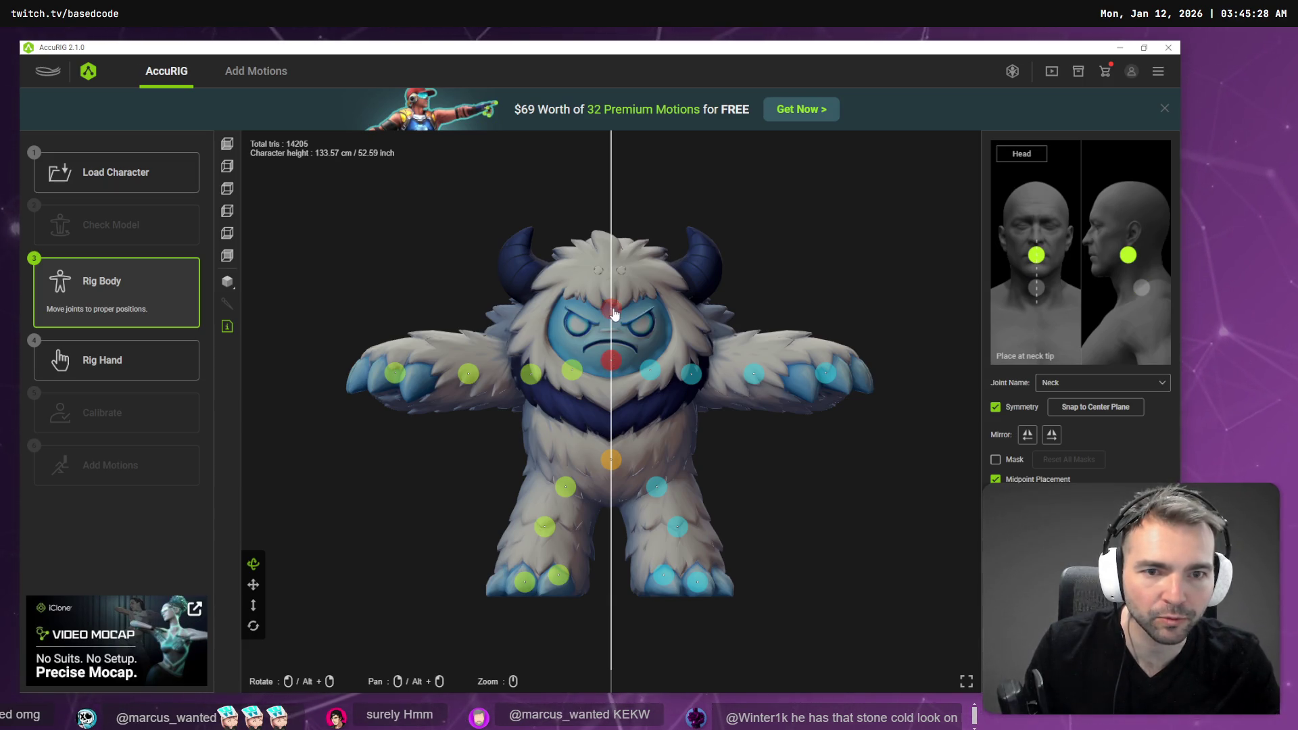
left_click_drag(611, 367, 518, 363)
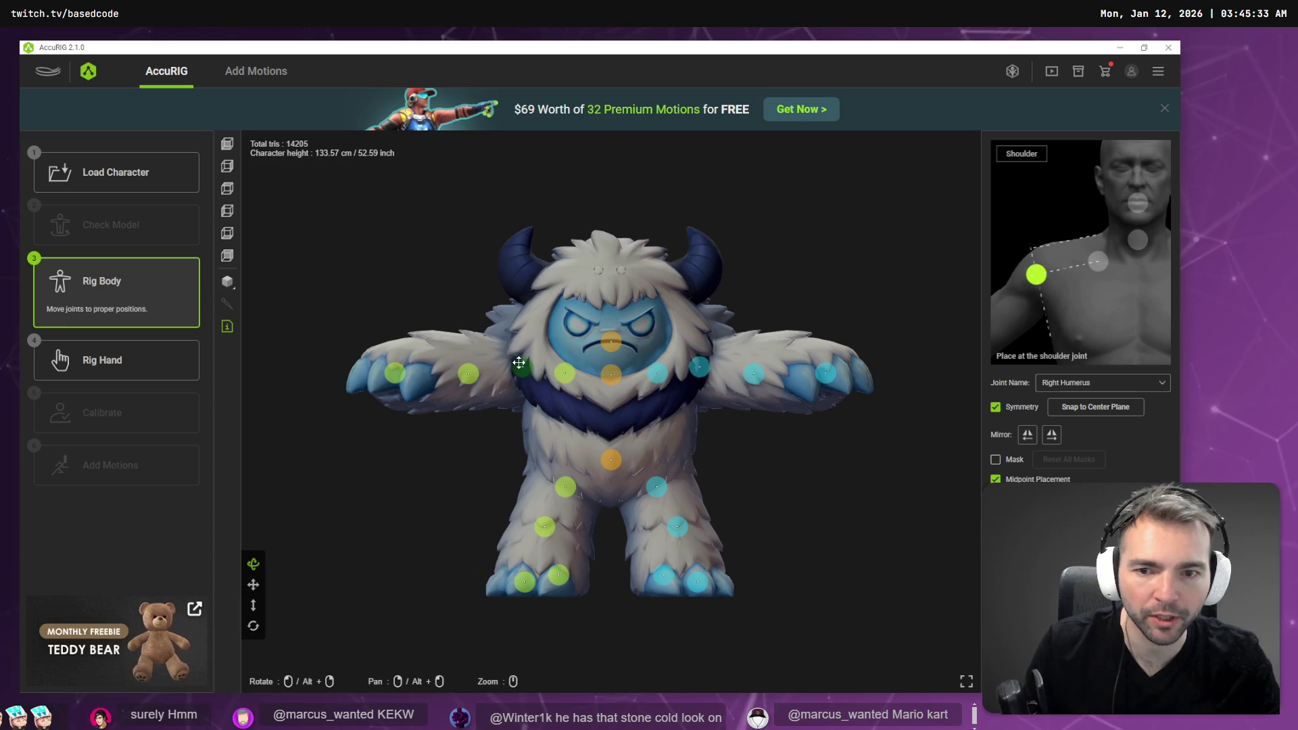
left_click(468, 372)
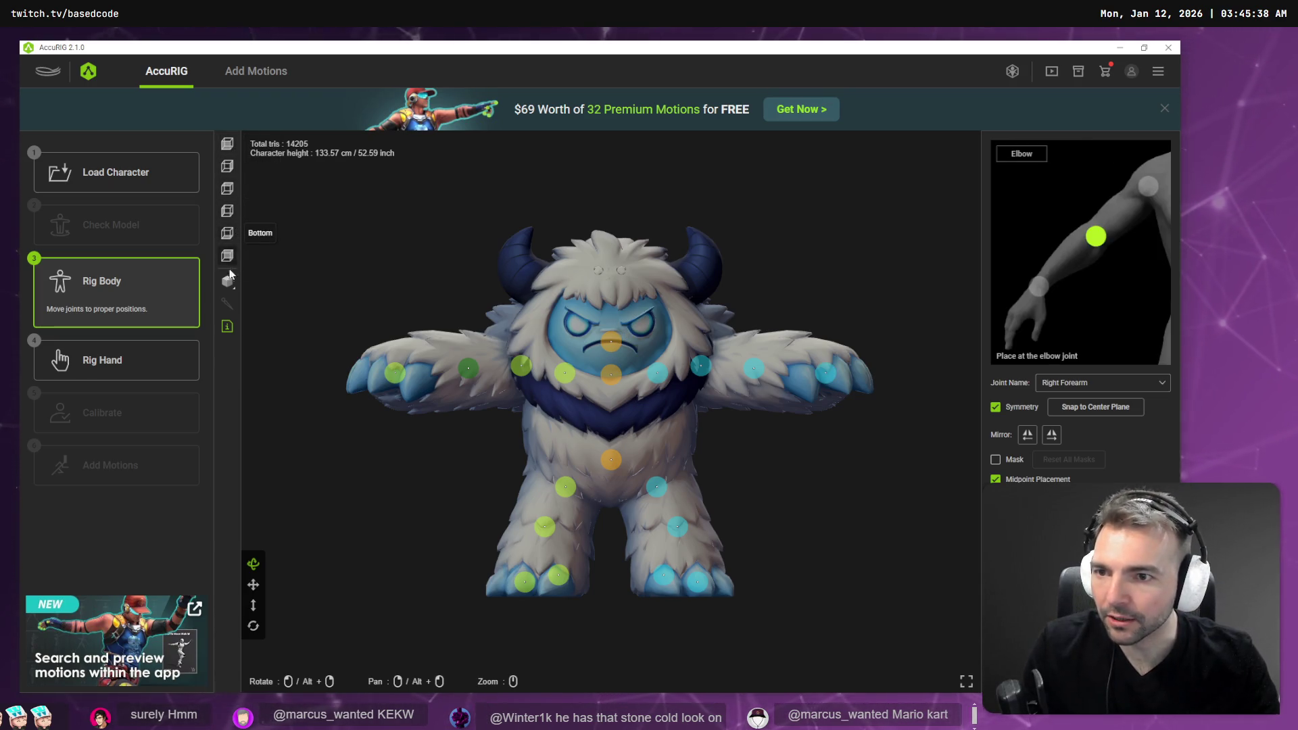
left_click(227, 189)
- From top view, nudge the right wrist joint deeper along the arm, then zoom out to the whole yeti
left_click(464, 406)
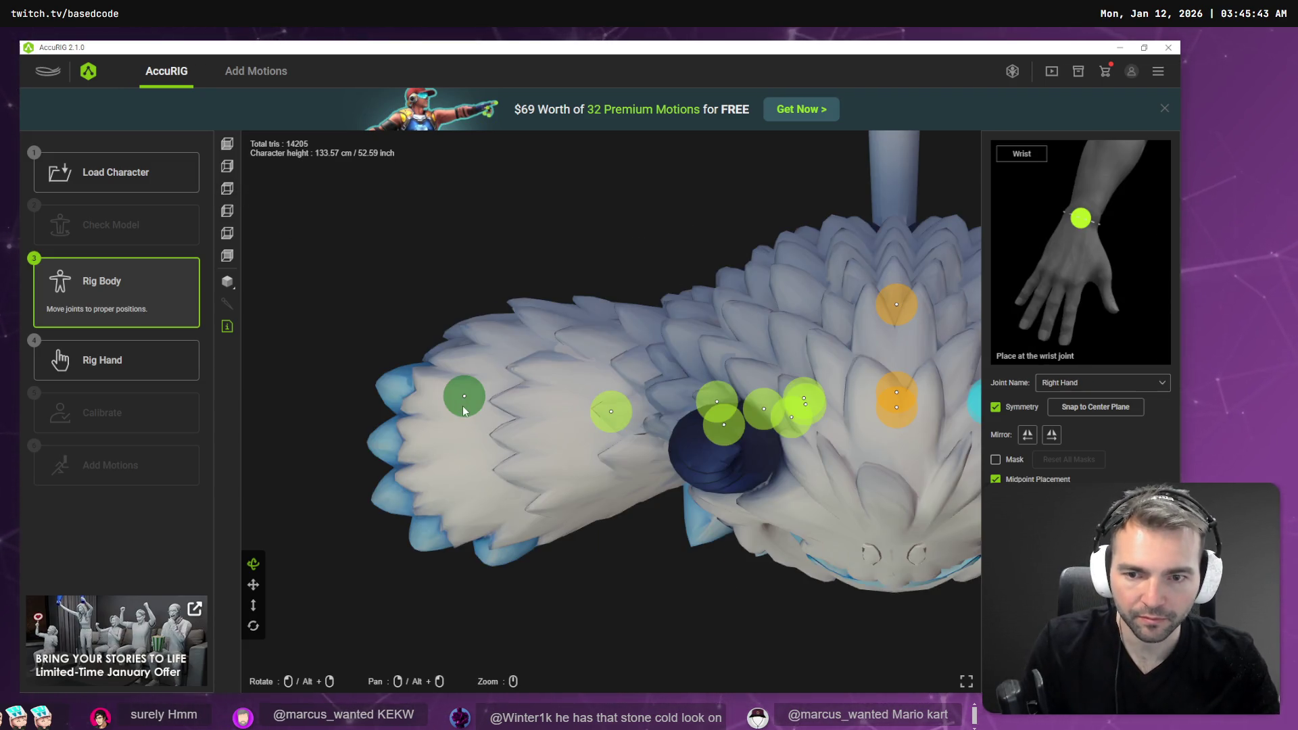
key("Down")
key("Down")
key("Down")
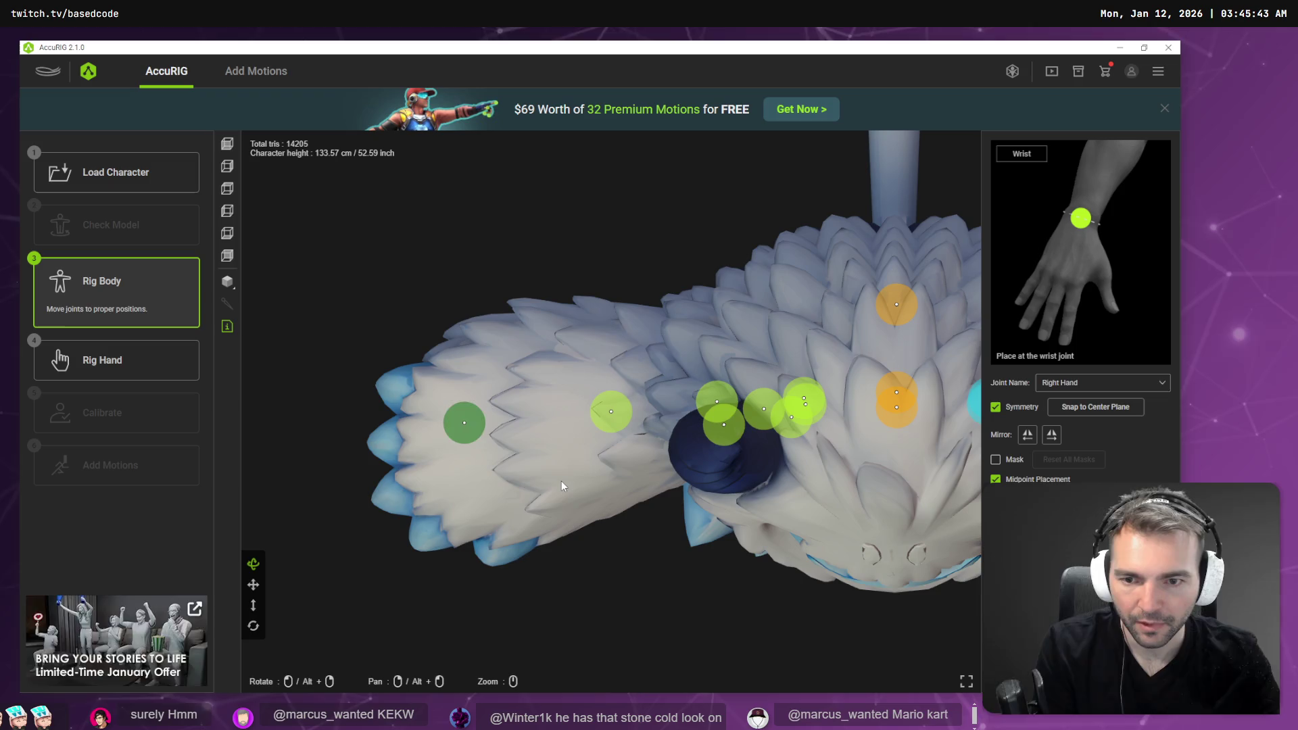
key("Right")
key("Right")
key("Right")
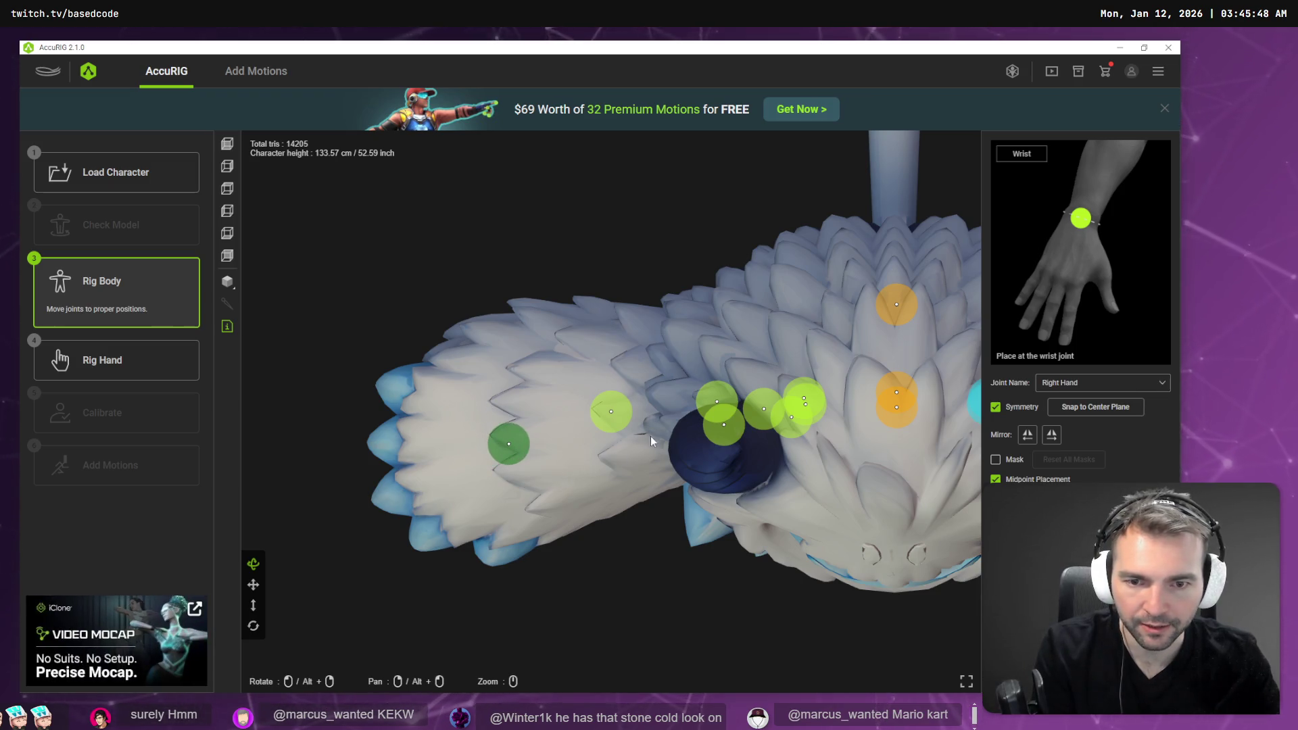
left_click(597, 414)
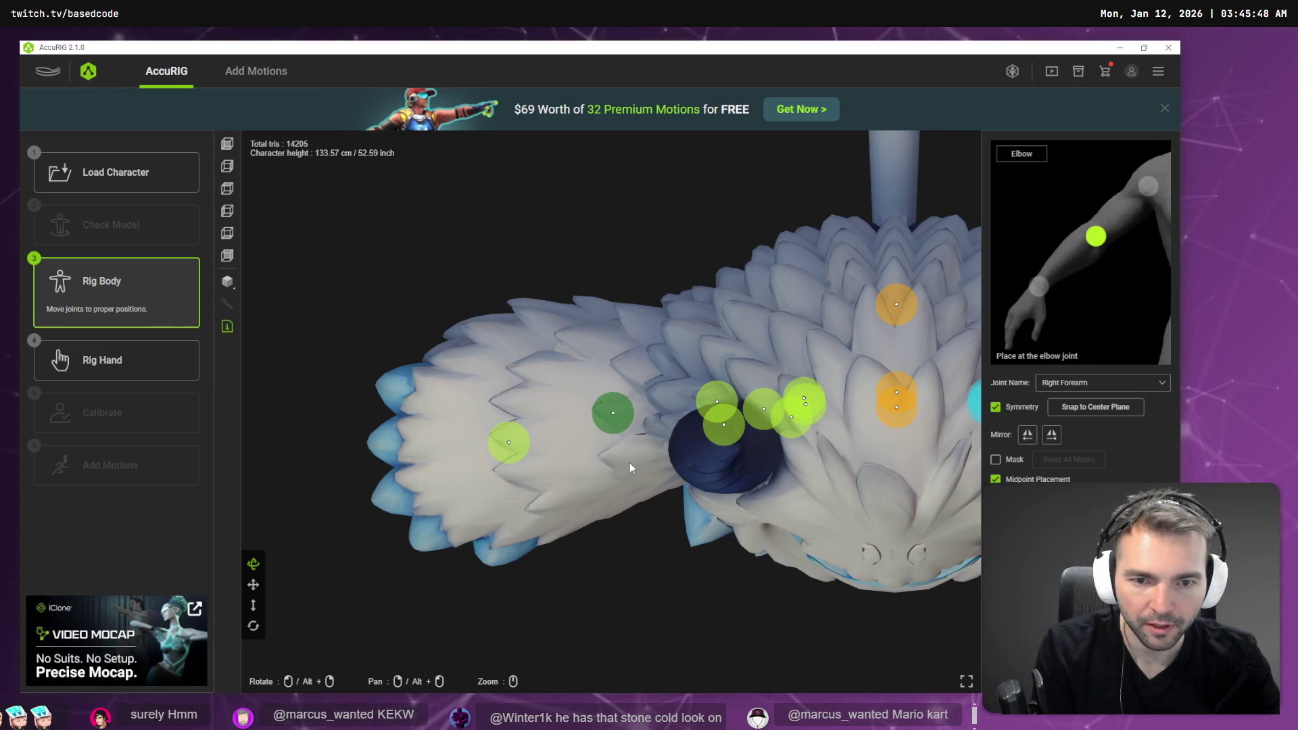
left_click(729, 427)
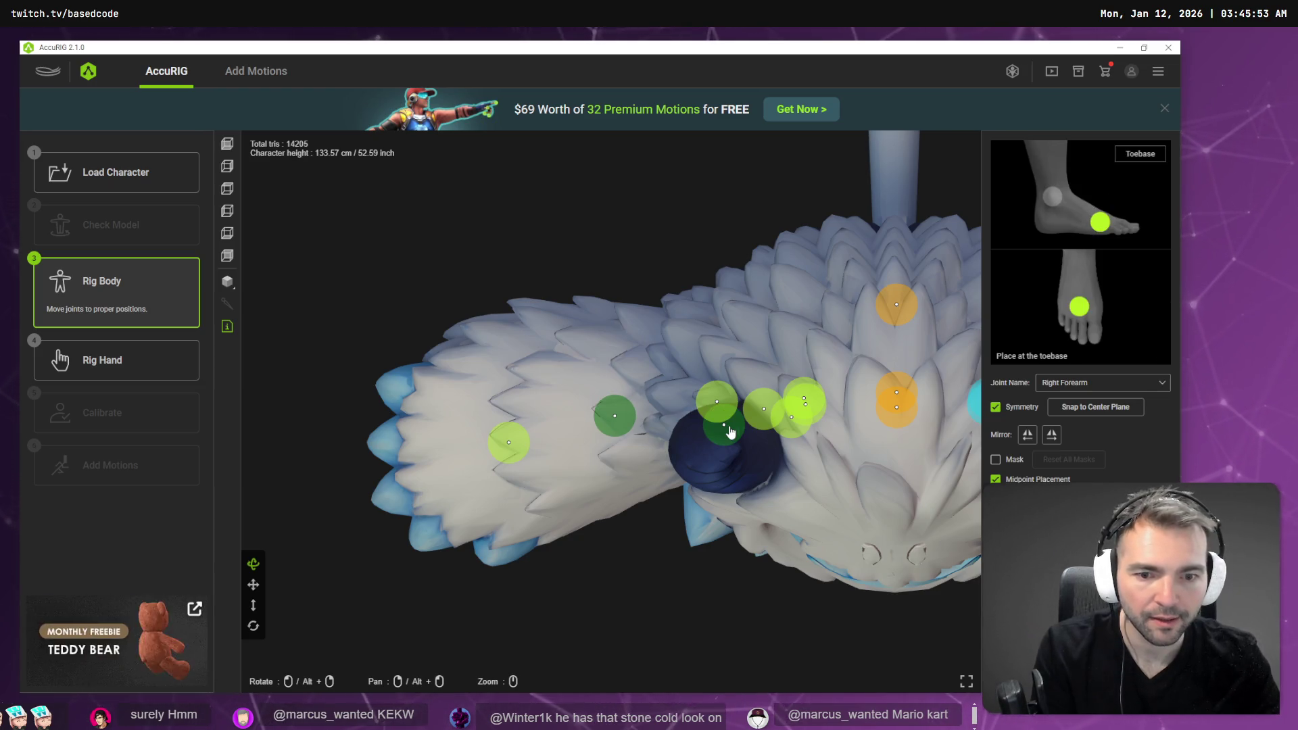
left_click(729, 429)
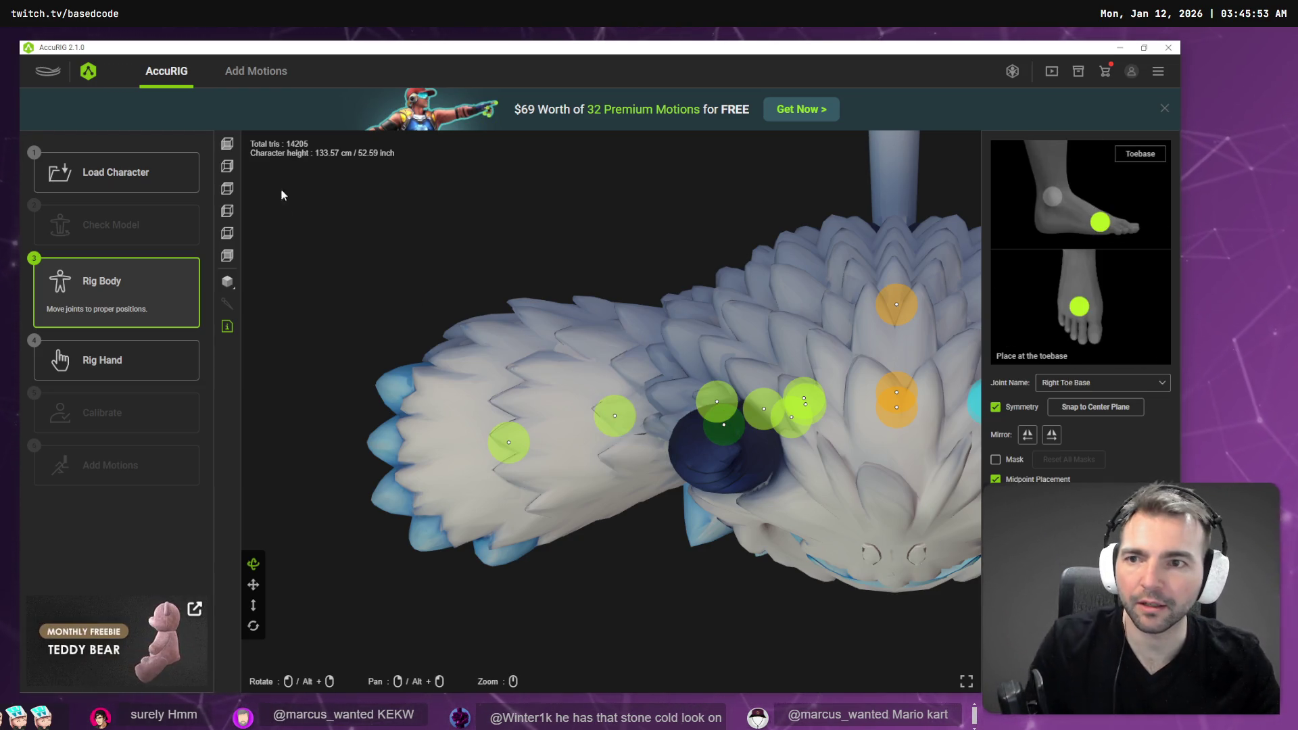
left_click_drag(514, 284, 518, 213)
scroll(517, 213, "down", 10)
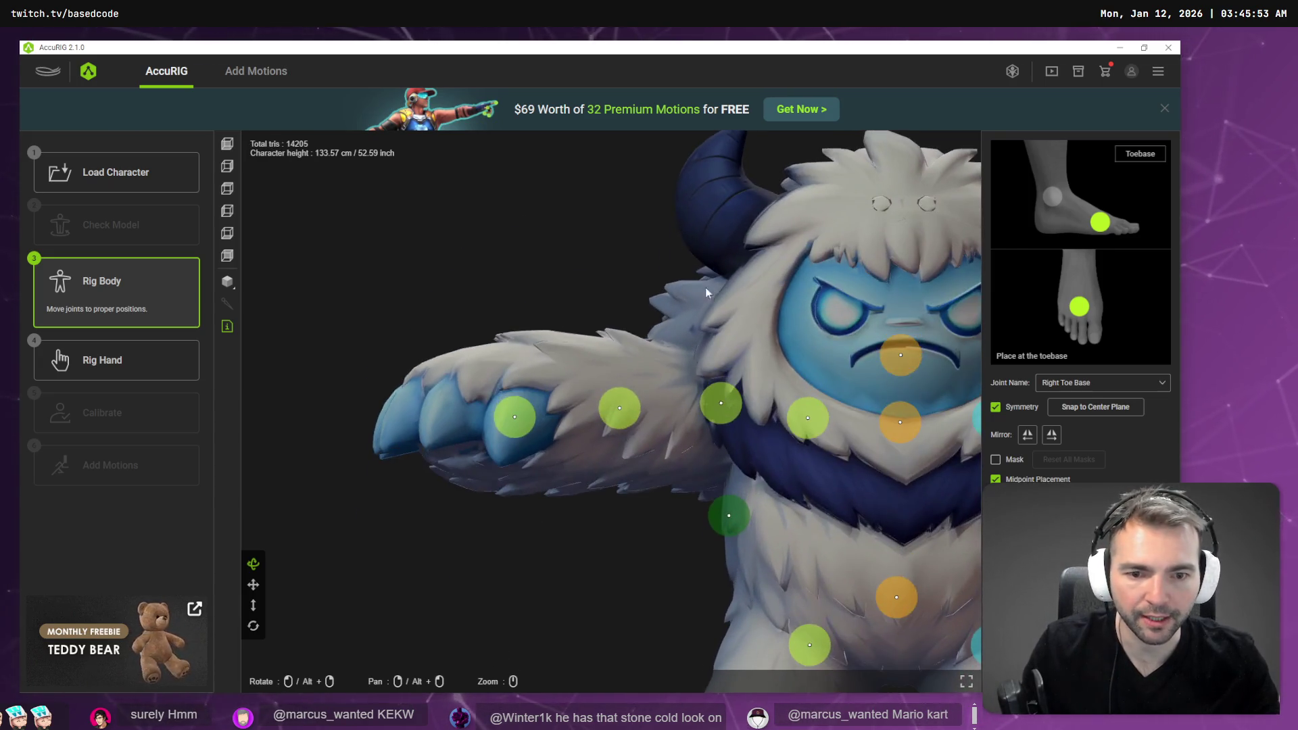
scroll(774, 465, "down", 5)
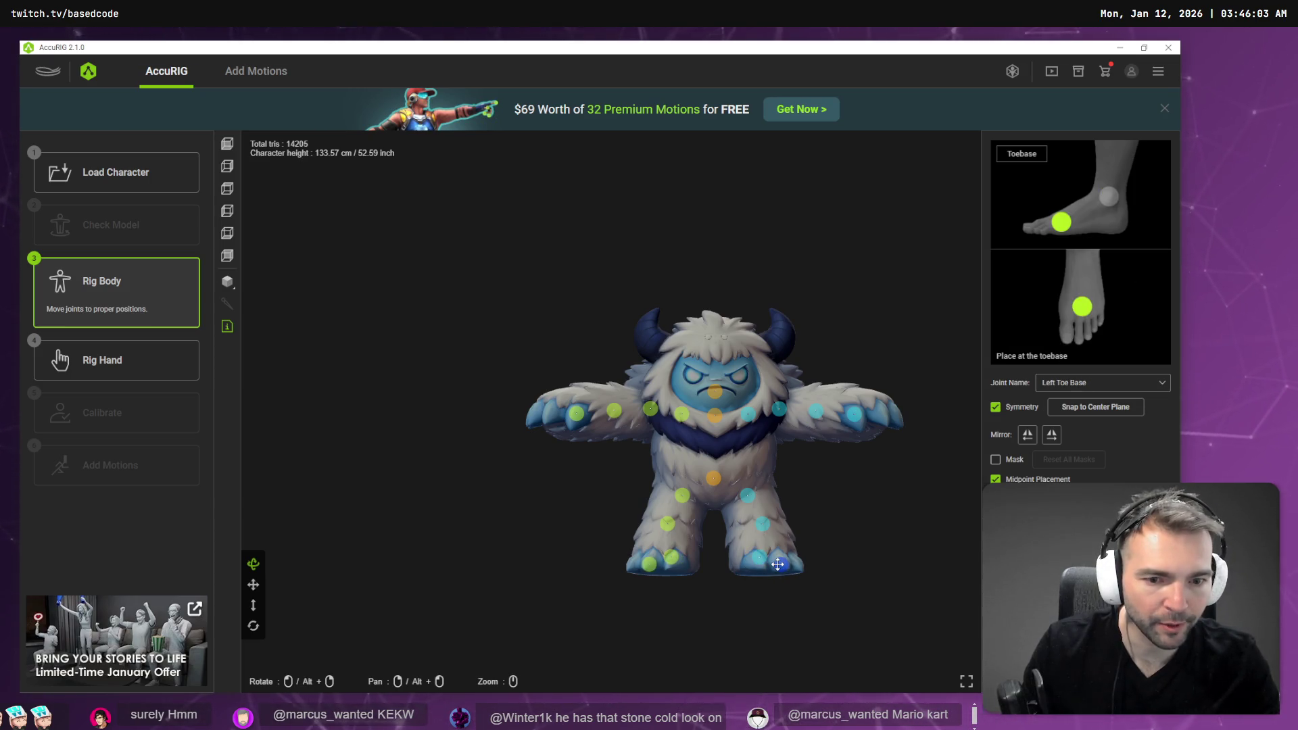
- Adjust the yeti's knee joints slightly, checking them from the side
left_click(760, 561)
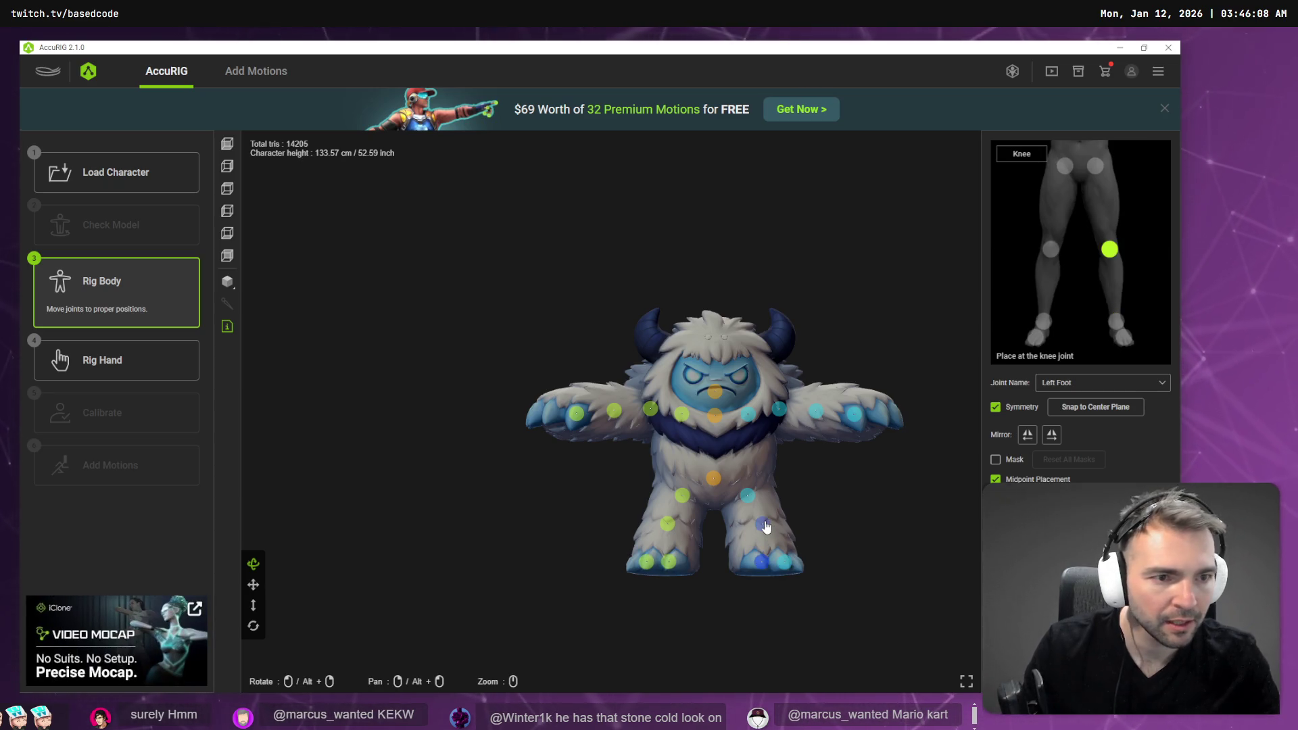
left_click_drag(764, 521, 758, 524)
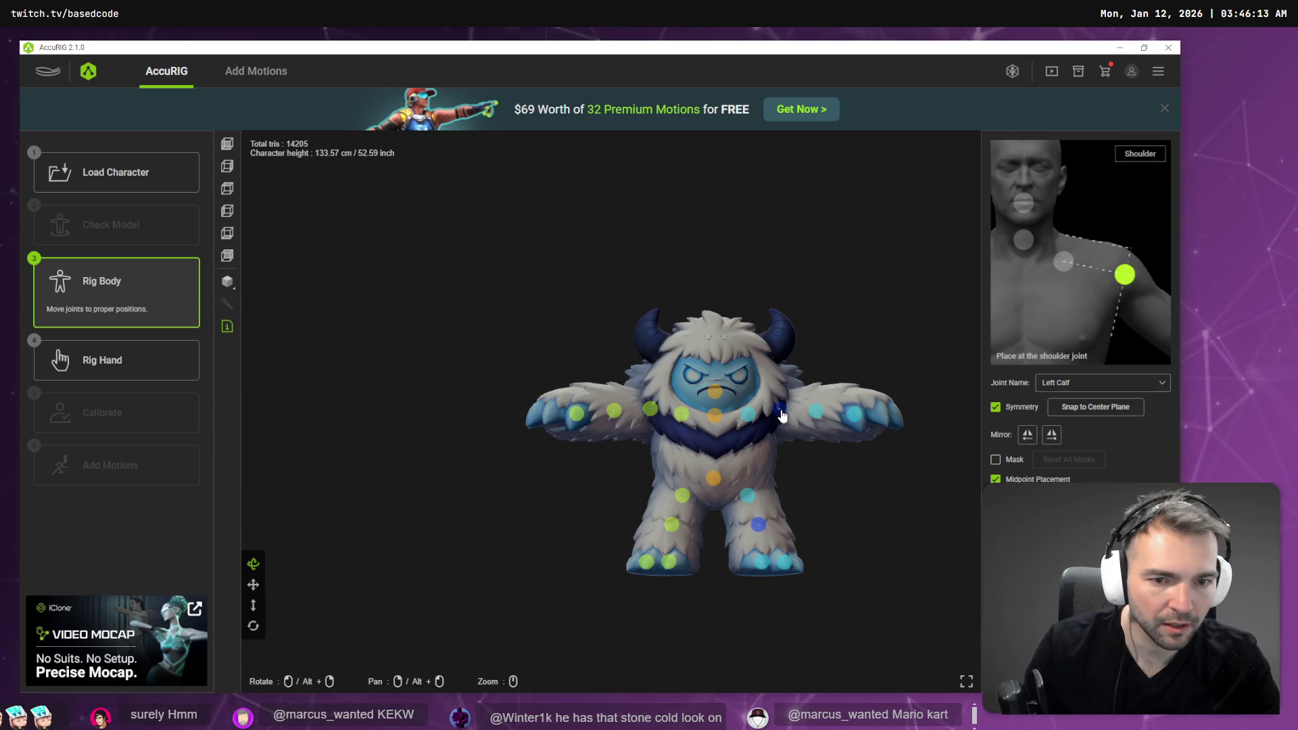
mouse_move(849, 466)
left_mouse_down()
mouse_move(710, 527)
mouse_move(723, 578)
mouse_move(649, 507)
mouse_move(593, 485)
mouse_move(745, 492)
mouse_move(837, 472)
mouse_move(802, 492)
mouse_move(581, 478)
left_mouse_up()
mouse_move(678, 363)
left_mouse_down()
mouse_move(826, 419)
mouse_move(746, 582)
left_mouse_up()
- Settle the left toe base and foot joints onto the yeti's foot, ending in front view
left_click(727, 589)
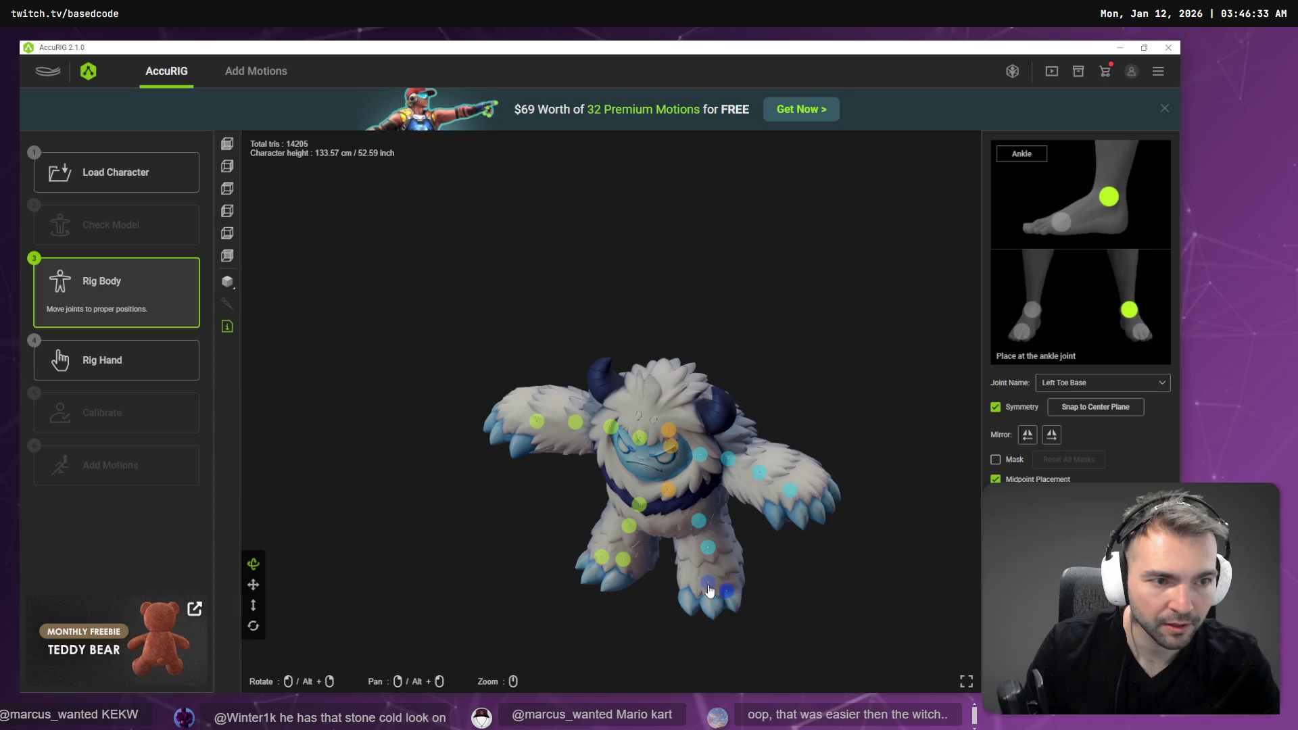
mouse_move(719, 568)
left_mouse_down()
mouse_move(711, 594)
mouse_move(711, 563)
mouse_move(820, 554)
mouse_move(634, 545)
mouse_move(587, 573)
left_mouse_up()
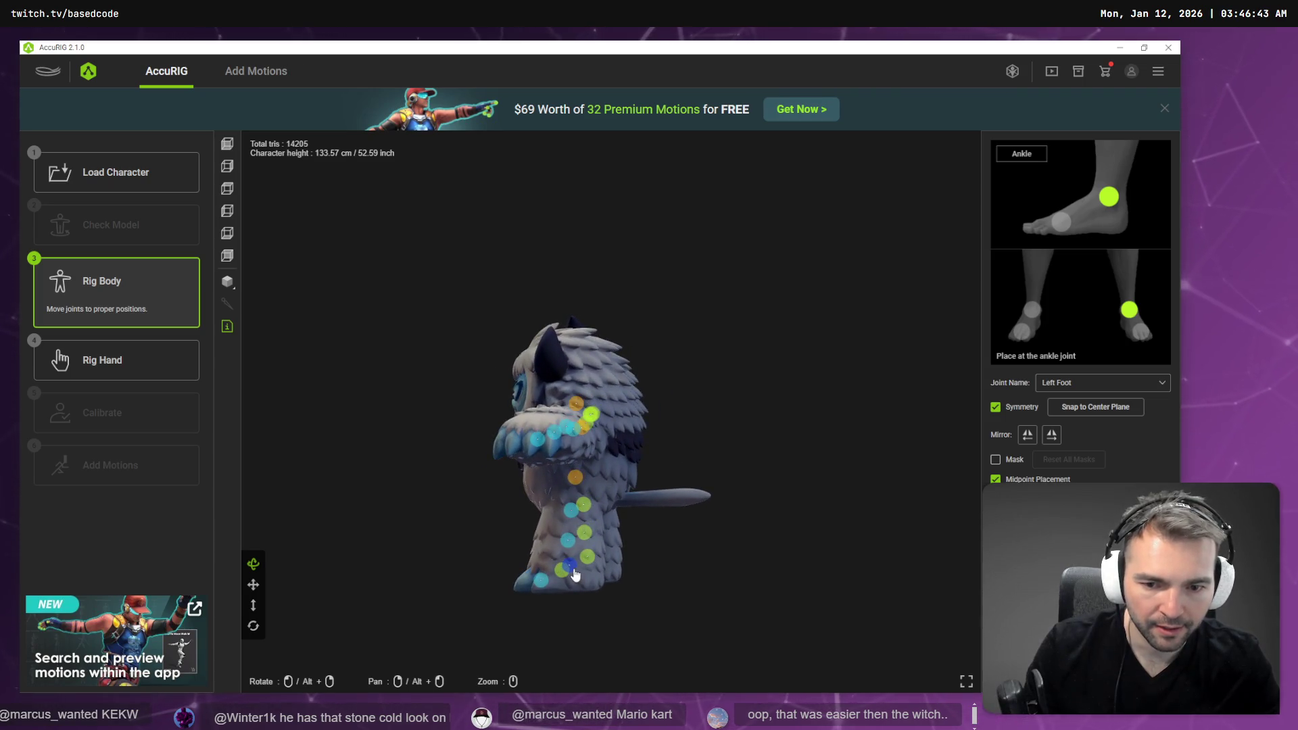
scroll(682, 558, "up", 4)
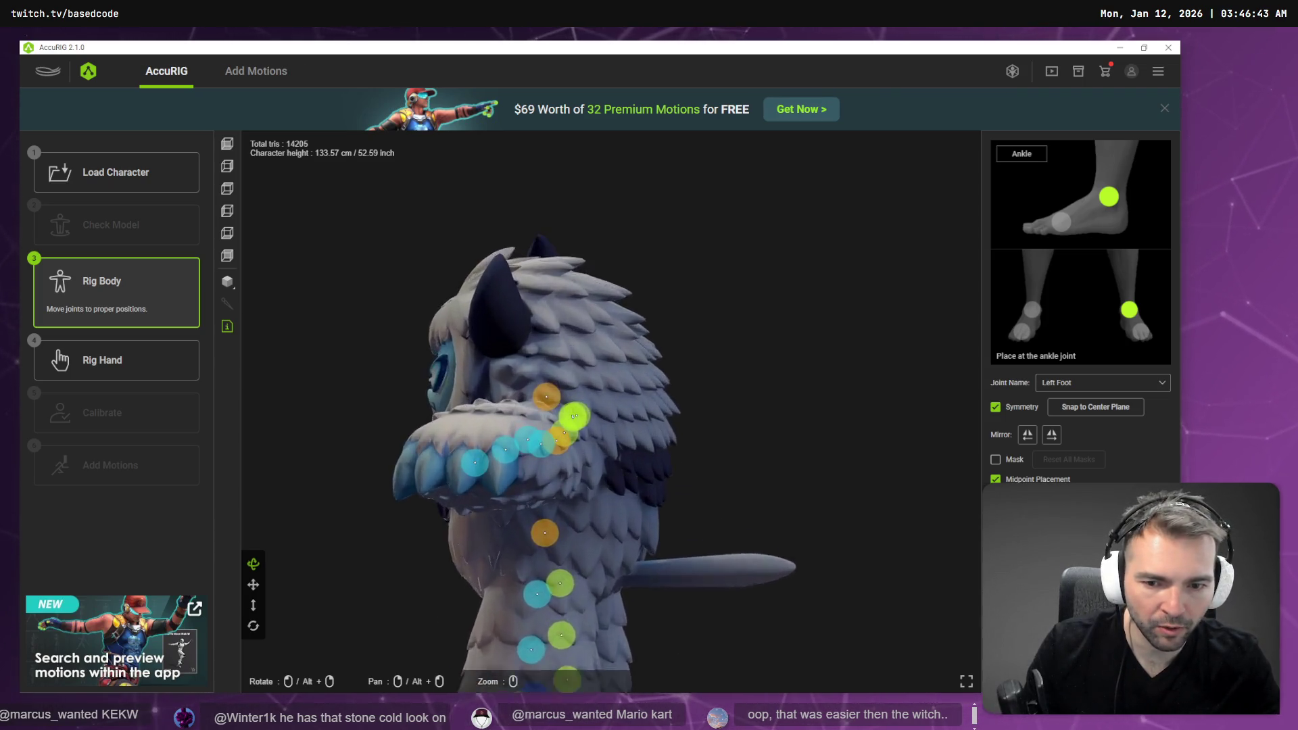
mouse_move(659, 515)
left_mouse_down()
mouse_move(760, 363)
mouse_move(757, 385)
left_mouse_up()
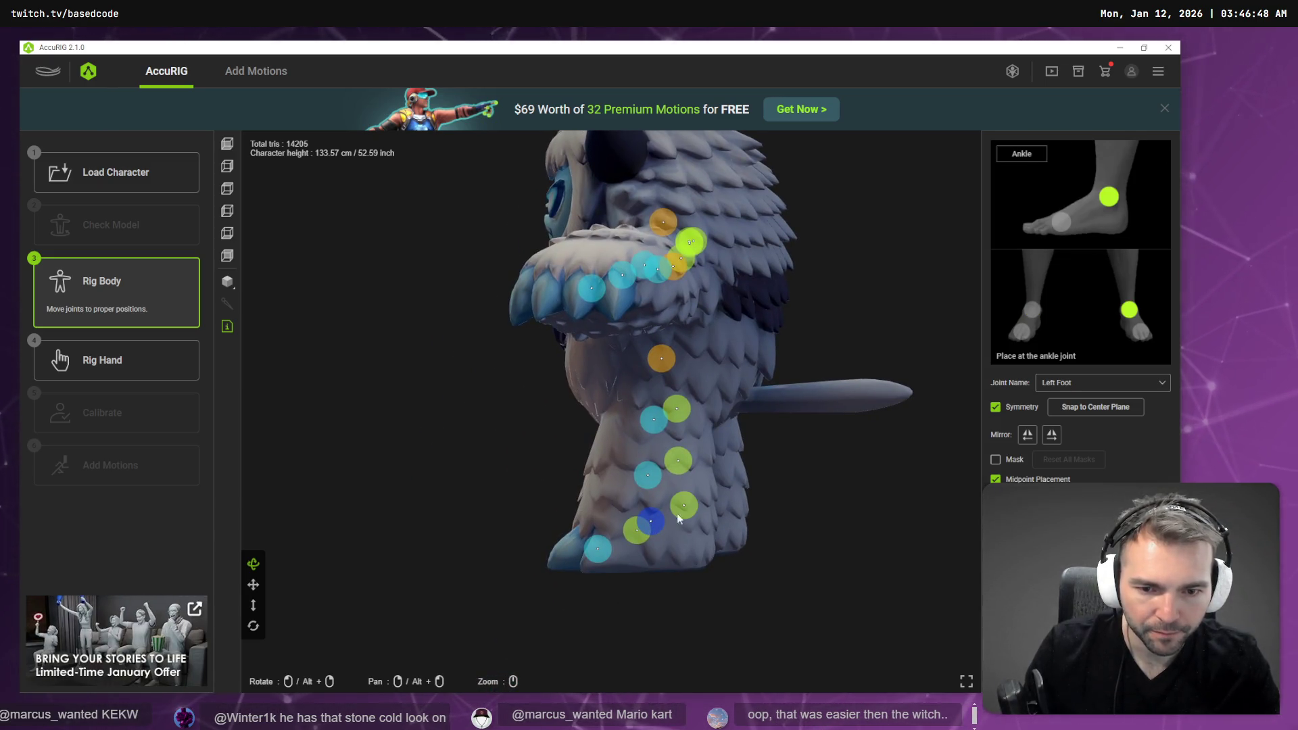
left_click_drag(657, 541, 659, 539)
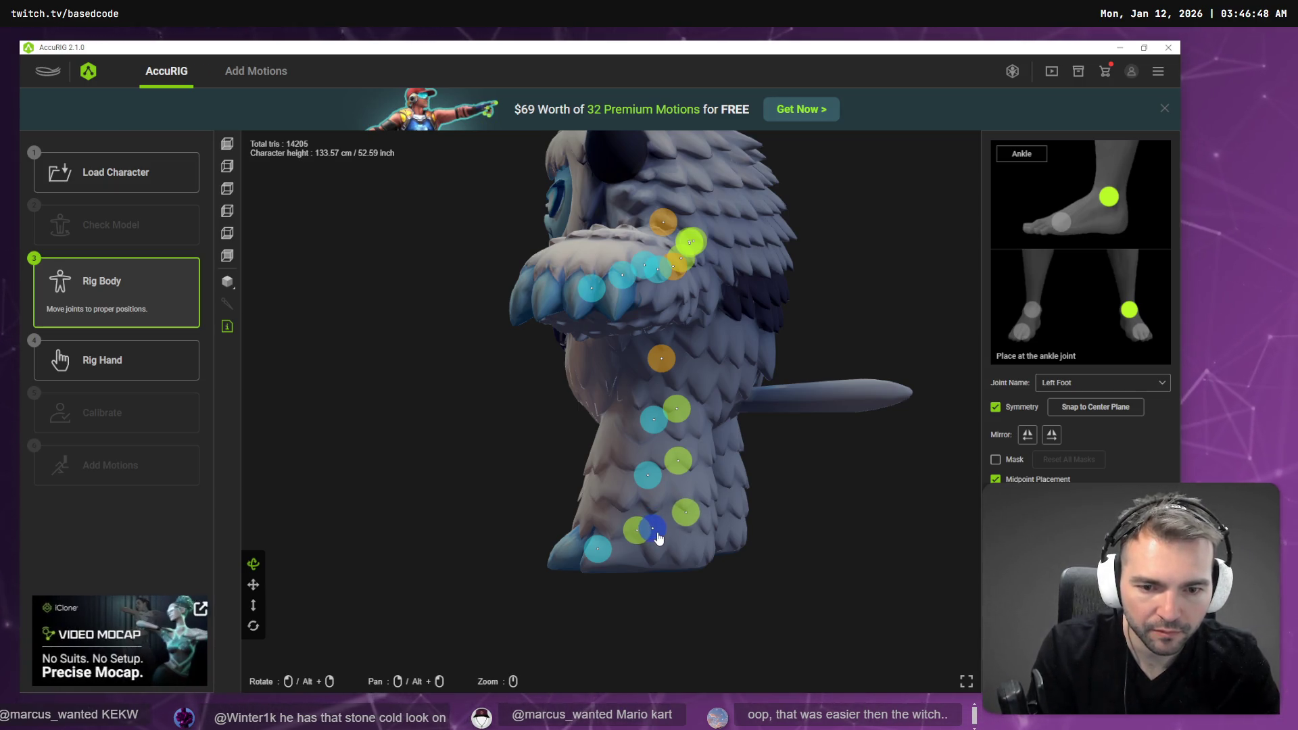
scroll(784, 392, "down", 3)
mouse_move(798, 404)
left_mouse_down()
mouse_move(884, 455)
mouse_move(864, 514)
mouse_move(785, 516)
mouse_move(878, 507)
mouse_move(910, 455)
mouse_move(910, 383)
left_mouse_up()
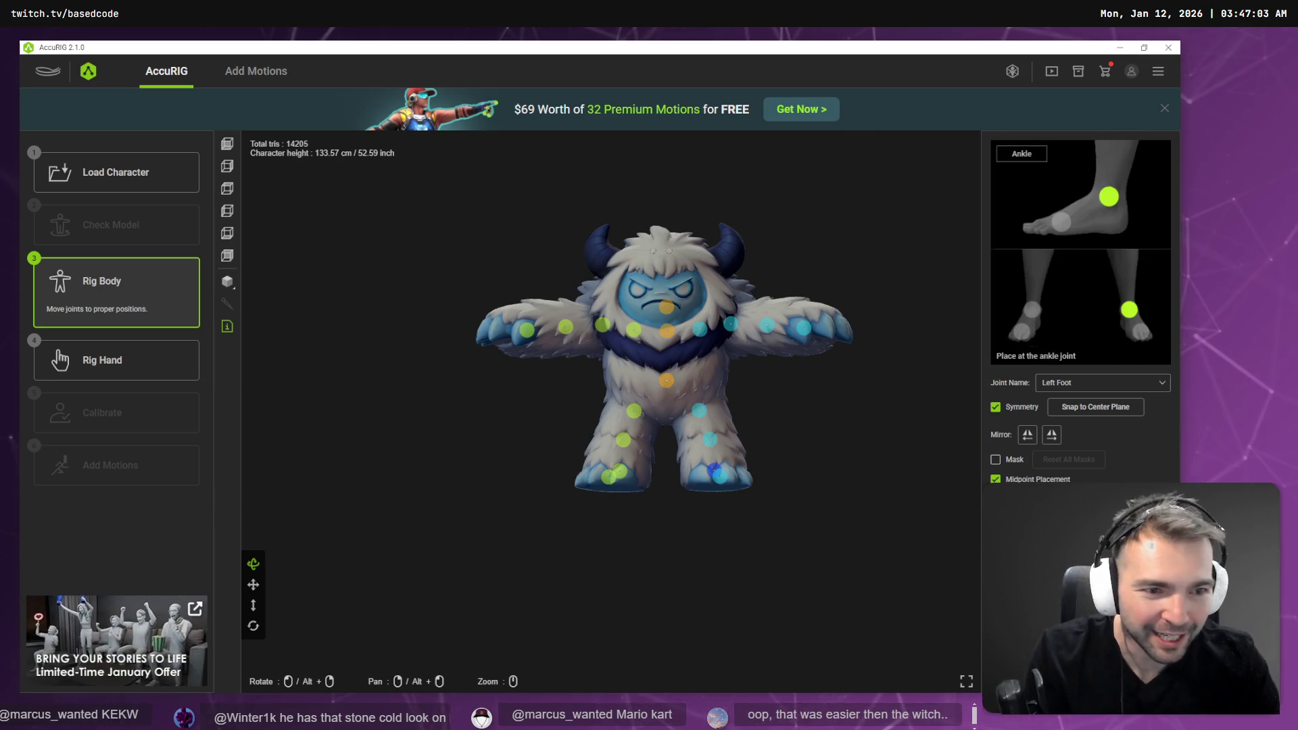
- Rig the hands with the finger count set to 0 and continue to calibration
left_click(123, 365)
left_click(542, 415)
left_click(569, 427)
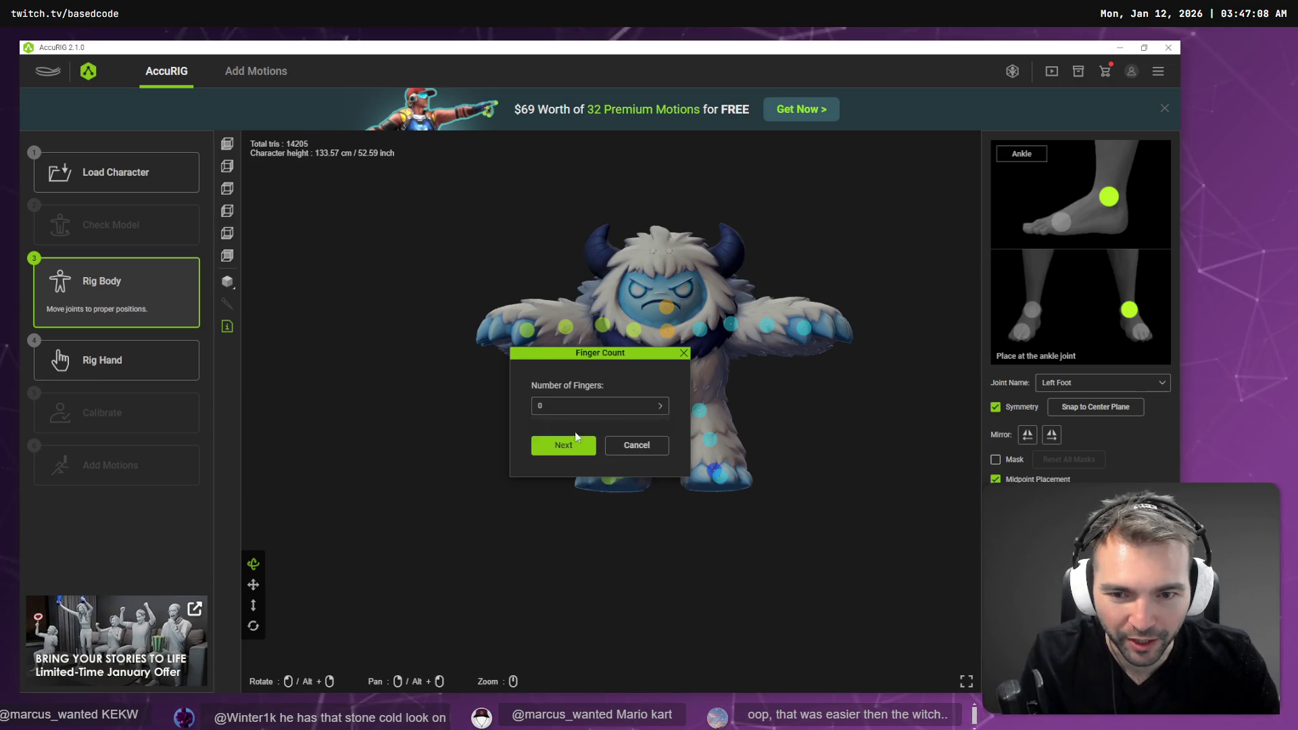
left_click(565, 448)
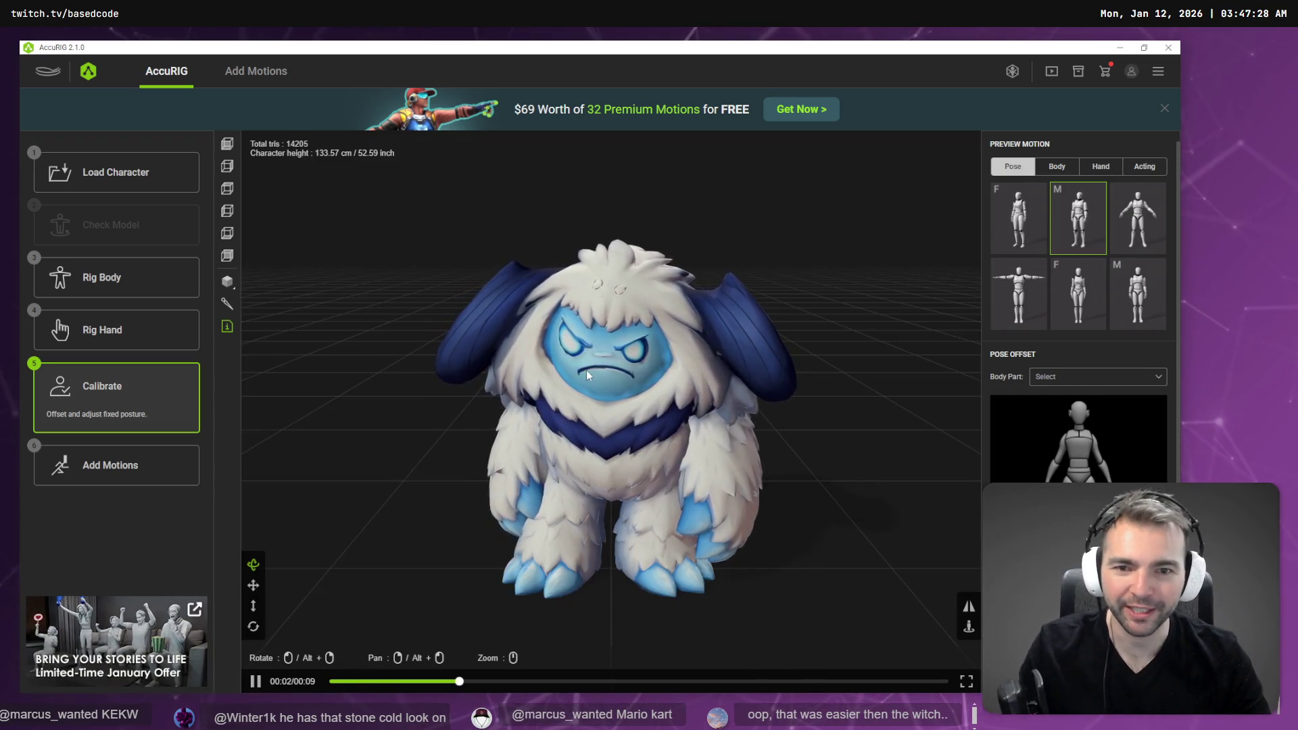
left_click(103, 277)
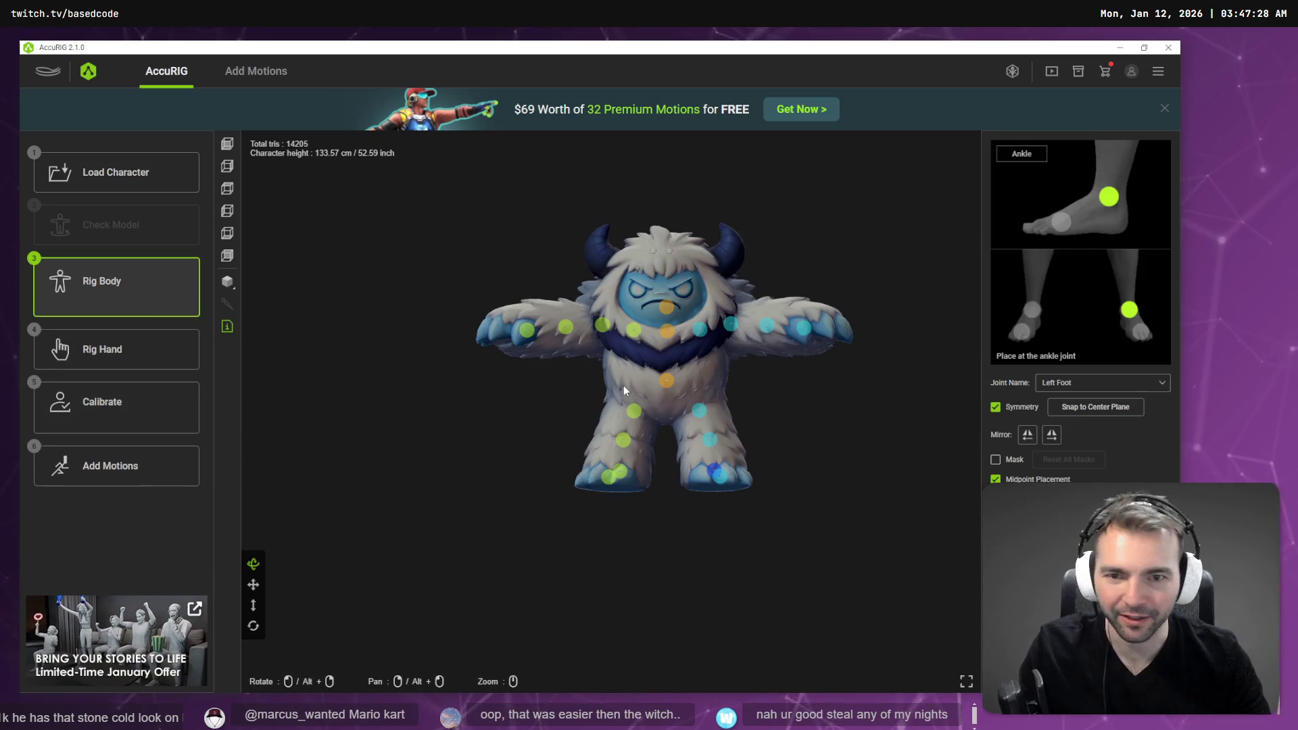
left_click(671, 311)
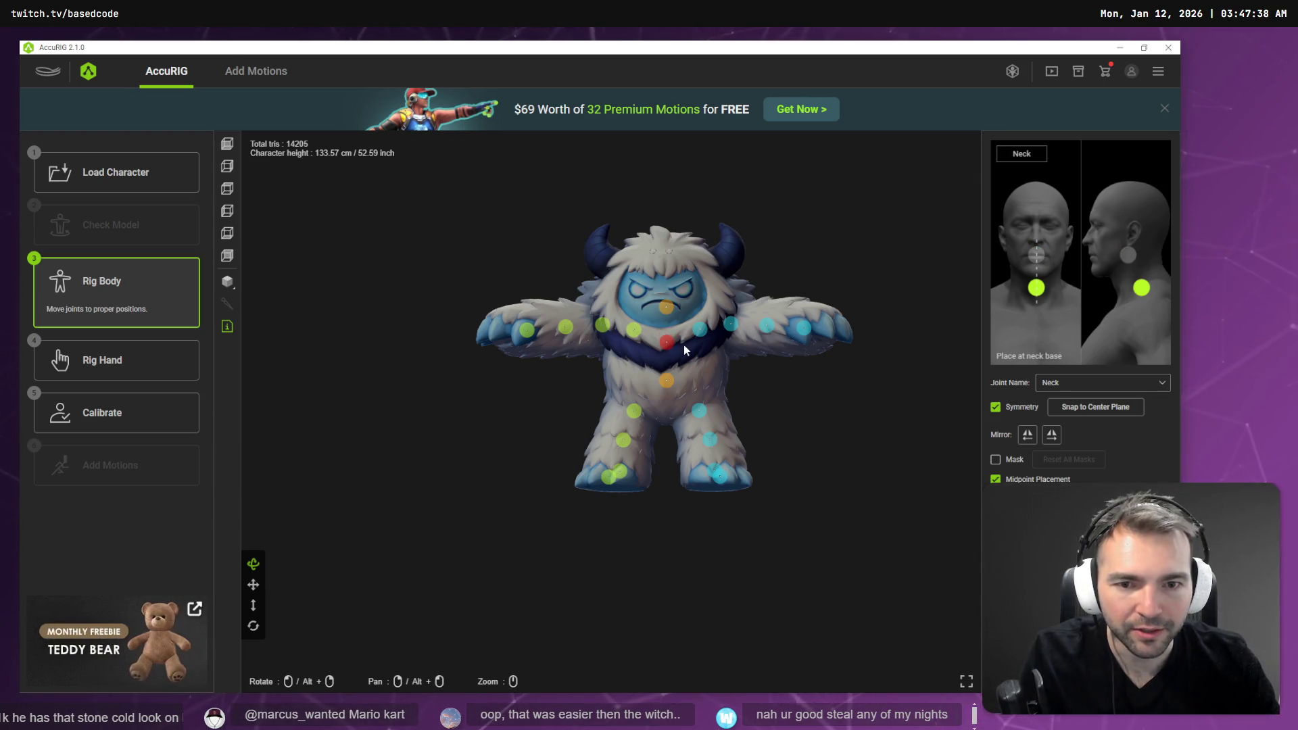
left_click(670, 311)
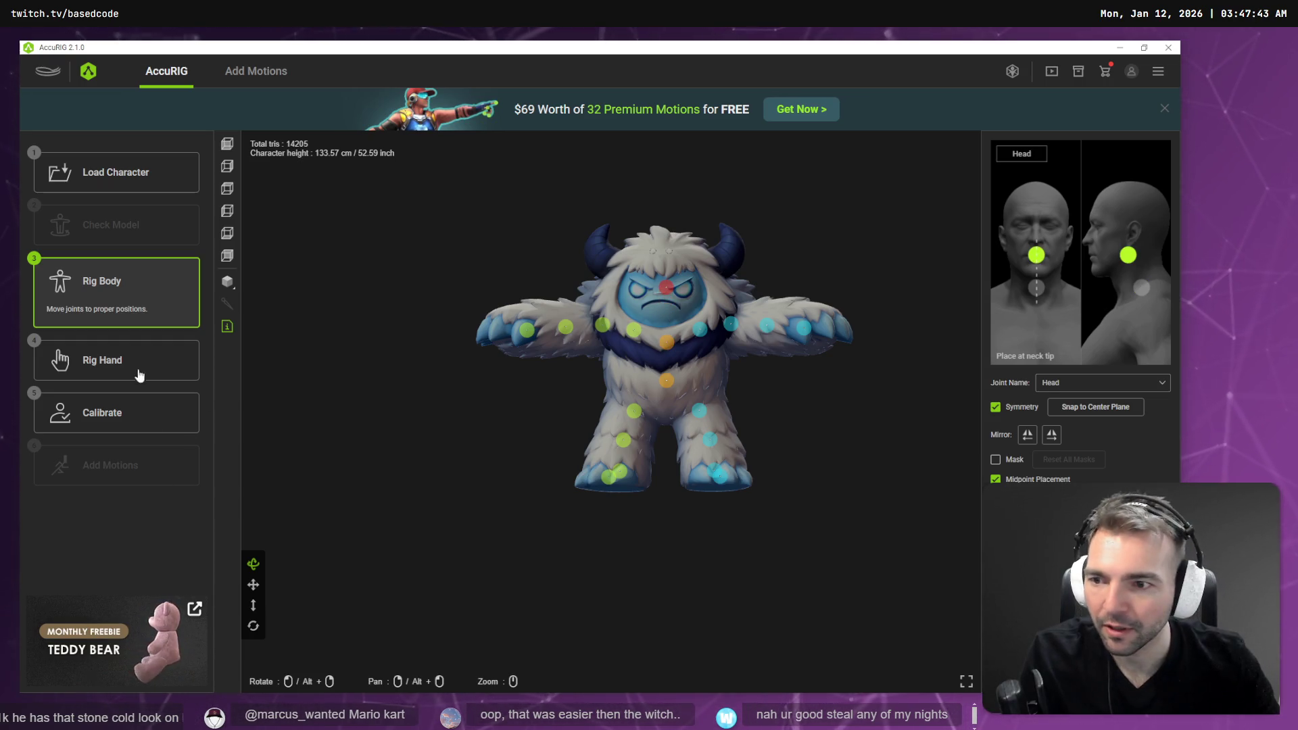
left_click(145, 414)
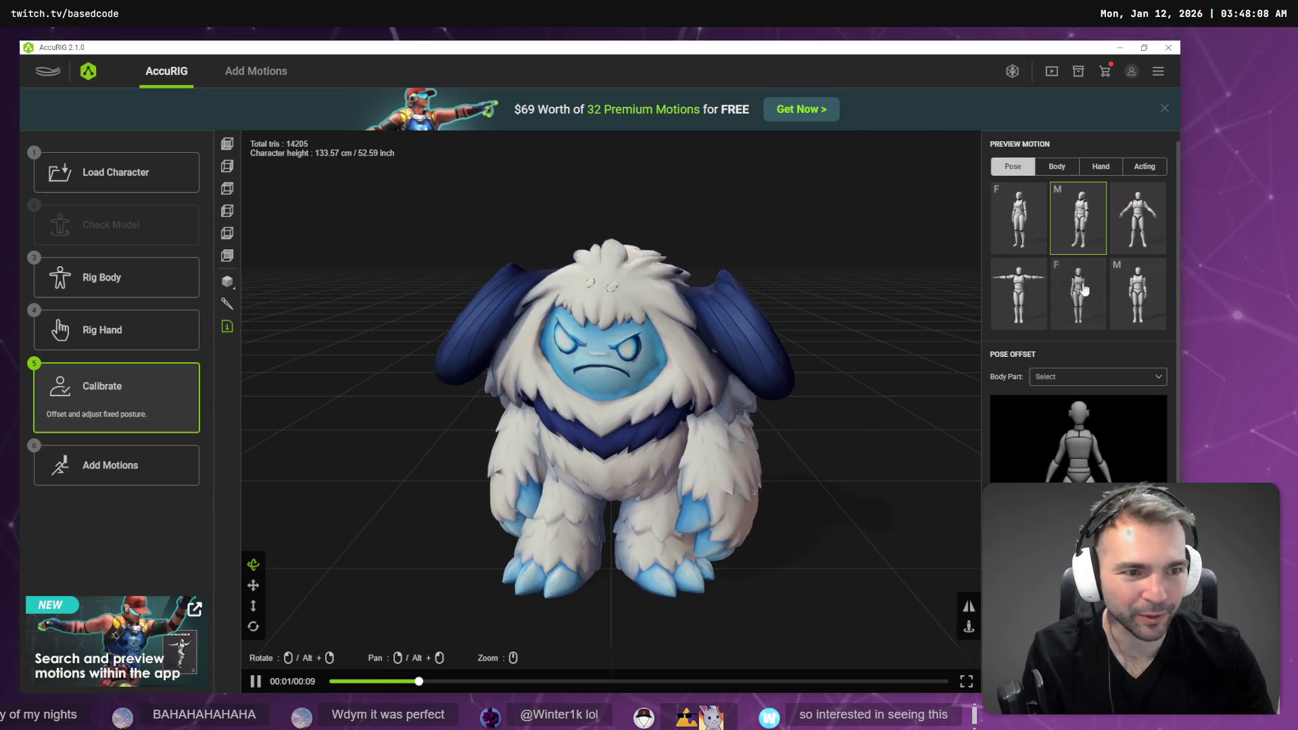
- Preview the first Body motion on the yeti from several angles, then return to Rig Body
left_click(1145, 166)
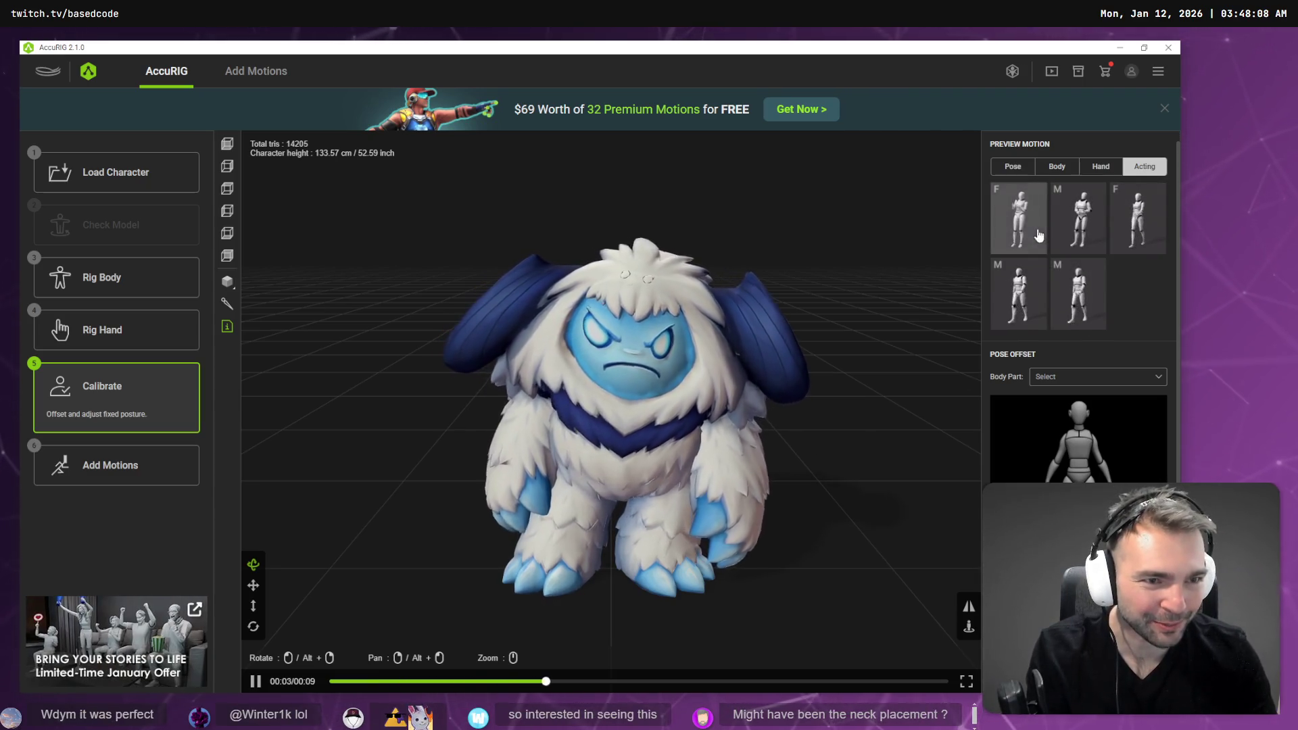
left_click(1056, 166)
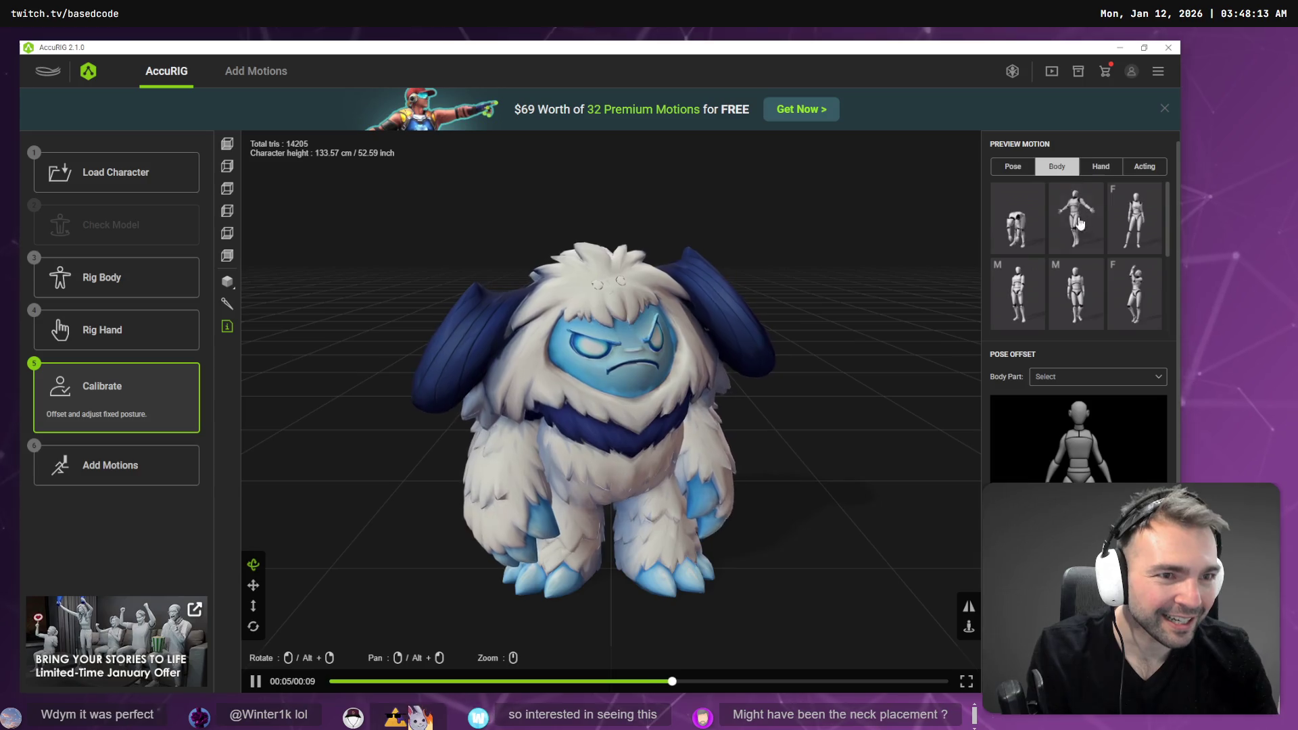
left_click(1019, 215)
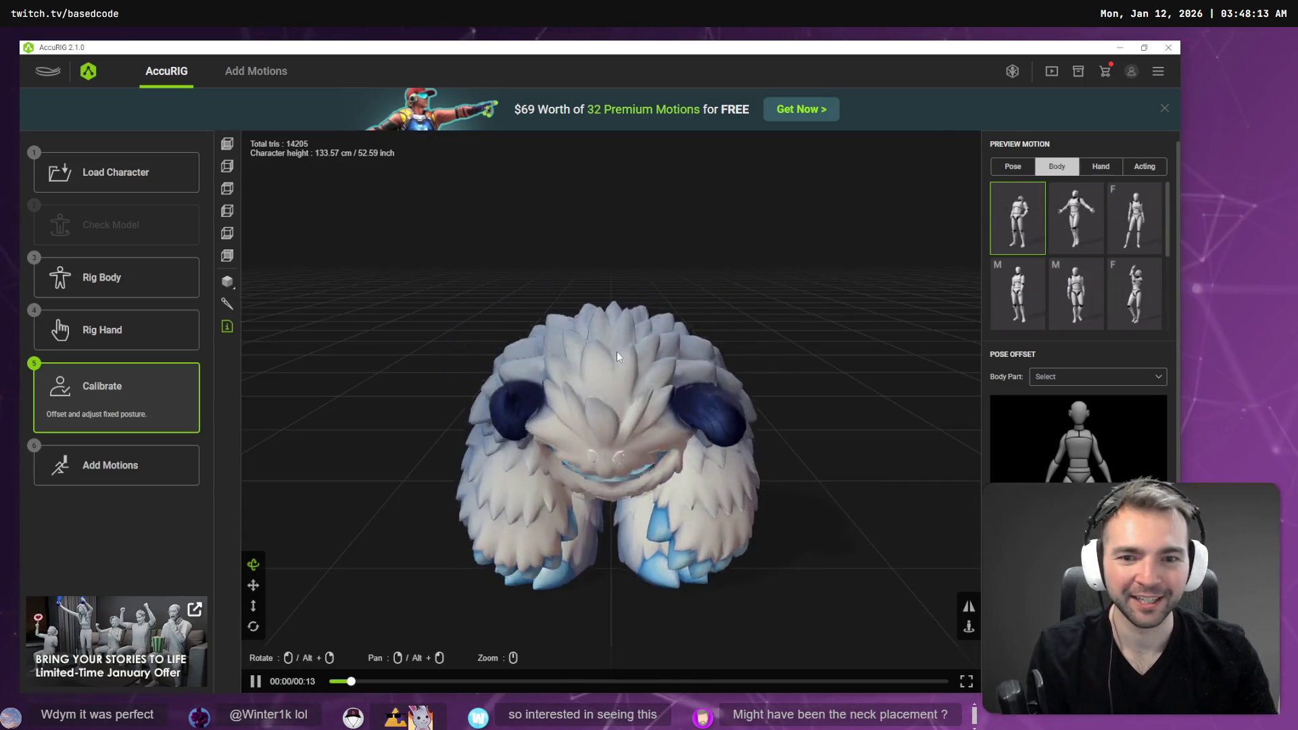
scroll(582, 408, "up", 15)
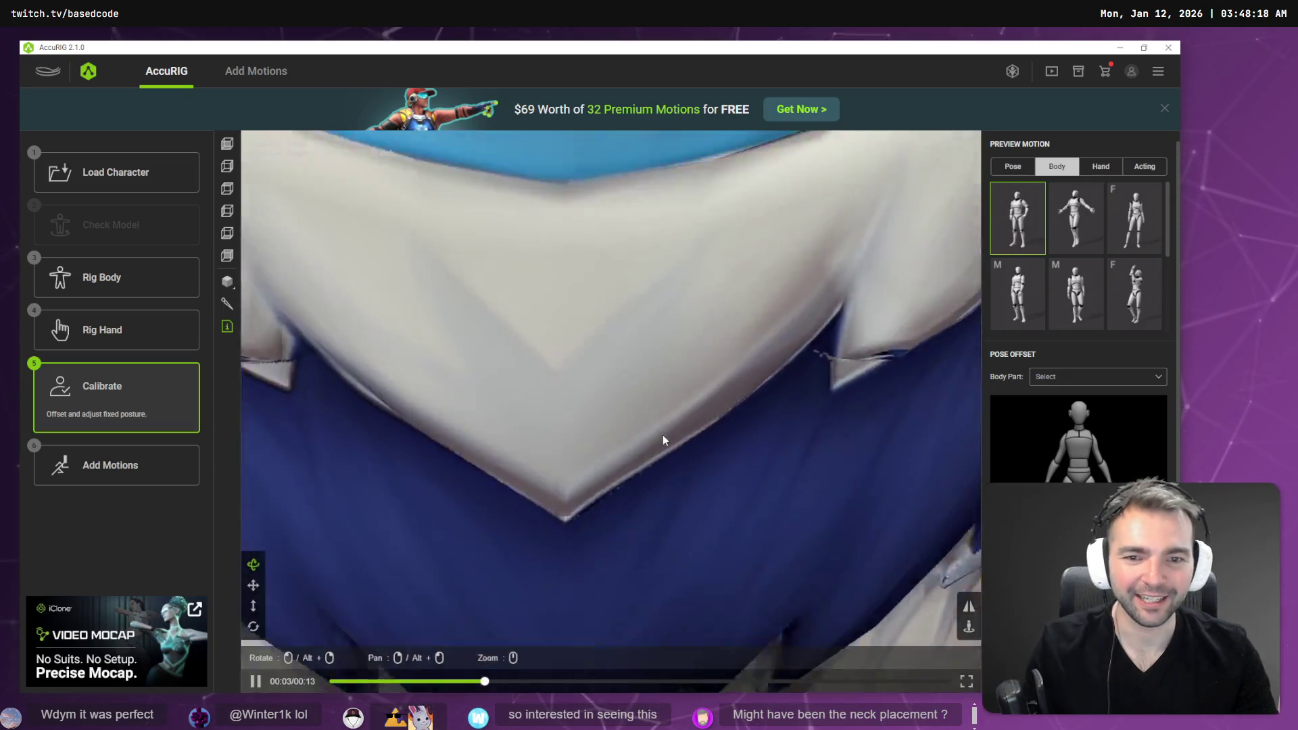
scroll(662, 440, "down", 15)
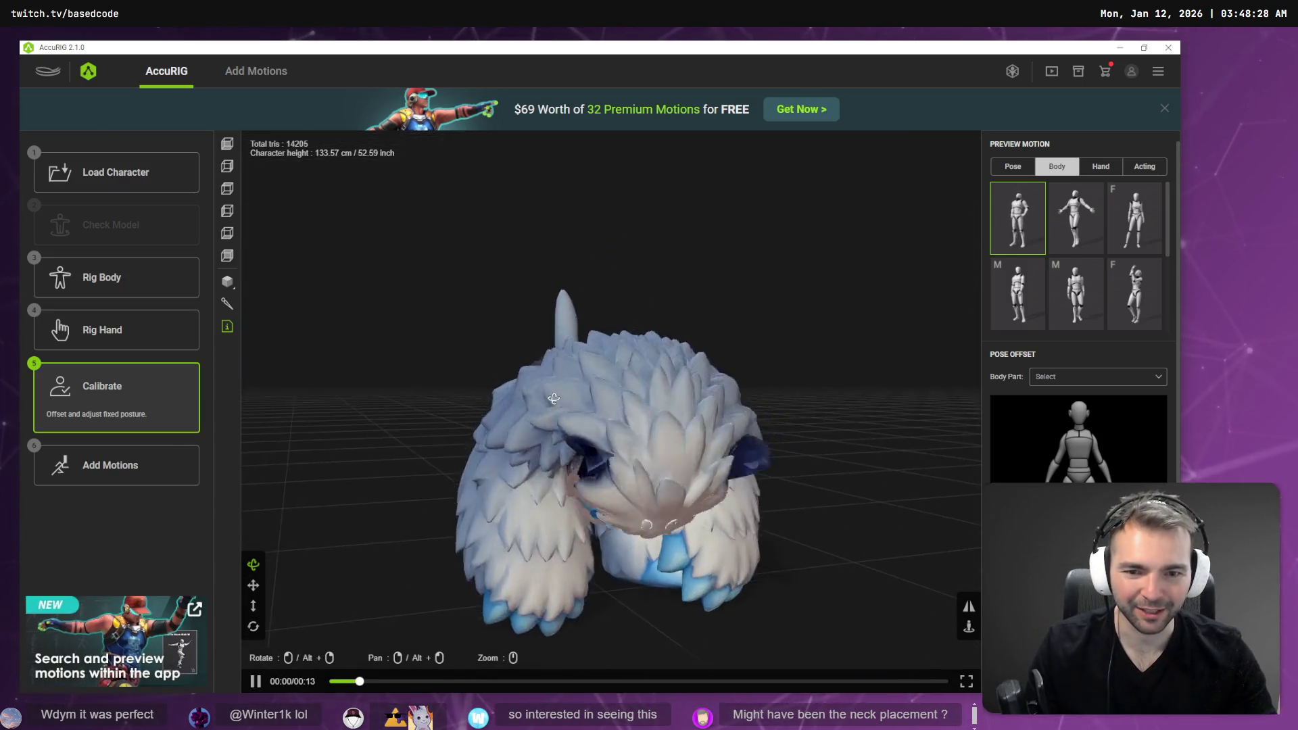
left_click_drag(659, 464, 518, 362)
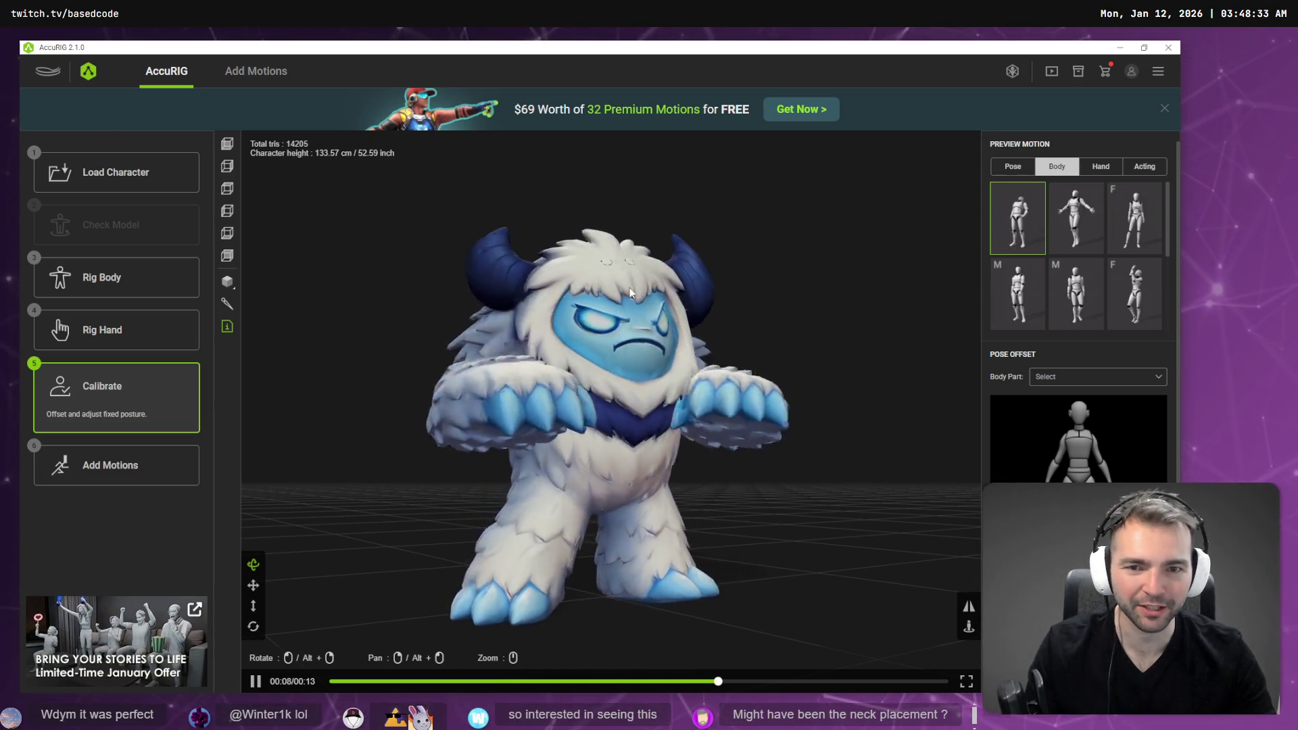
mouse_move(787, 455)
left_mouse_down()
mouse_move(759, 469)
mouse_move(942, 499)
mouse_move(892, 458)
mouse_move(651, 472)
mouse_move(722, 471)
left_mouse_up()
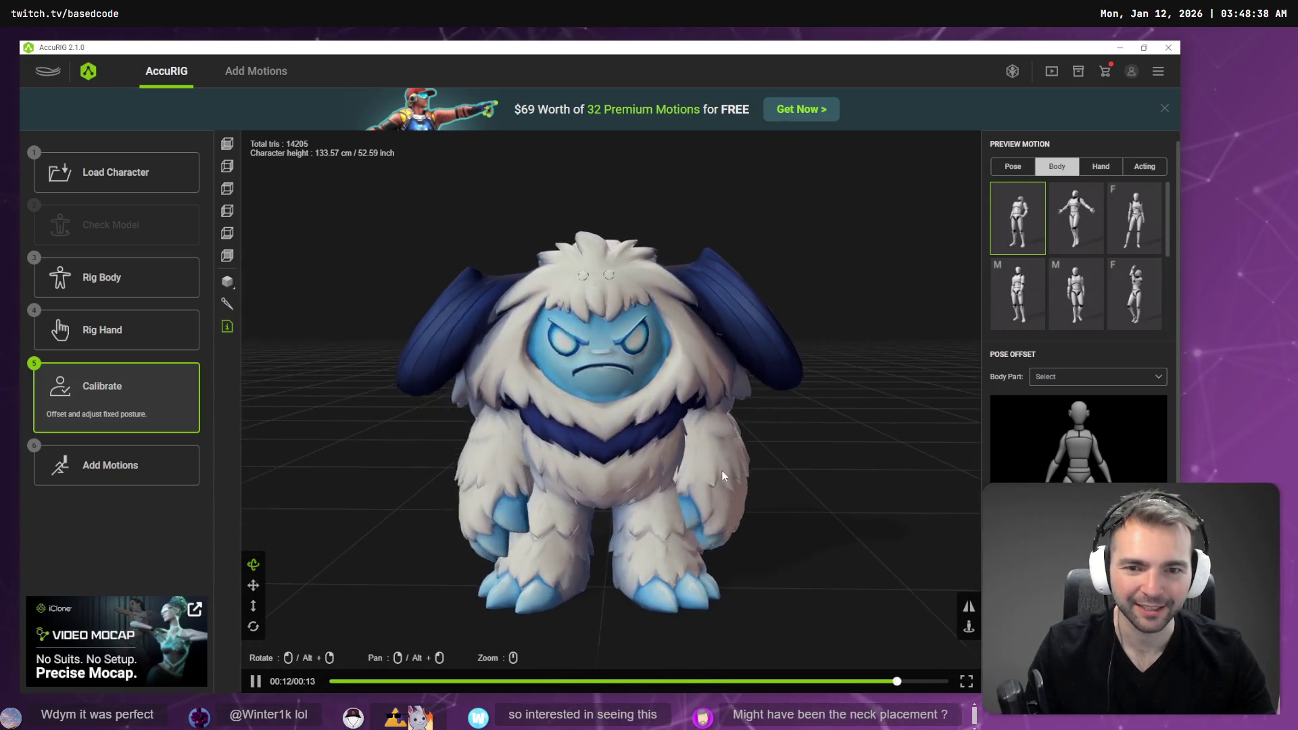
left_click(98, 274)
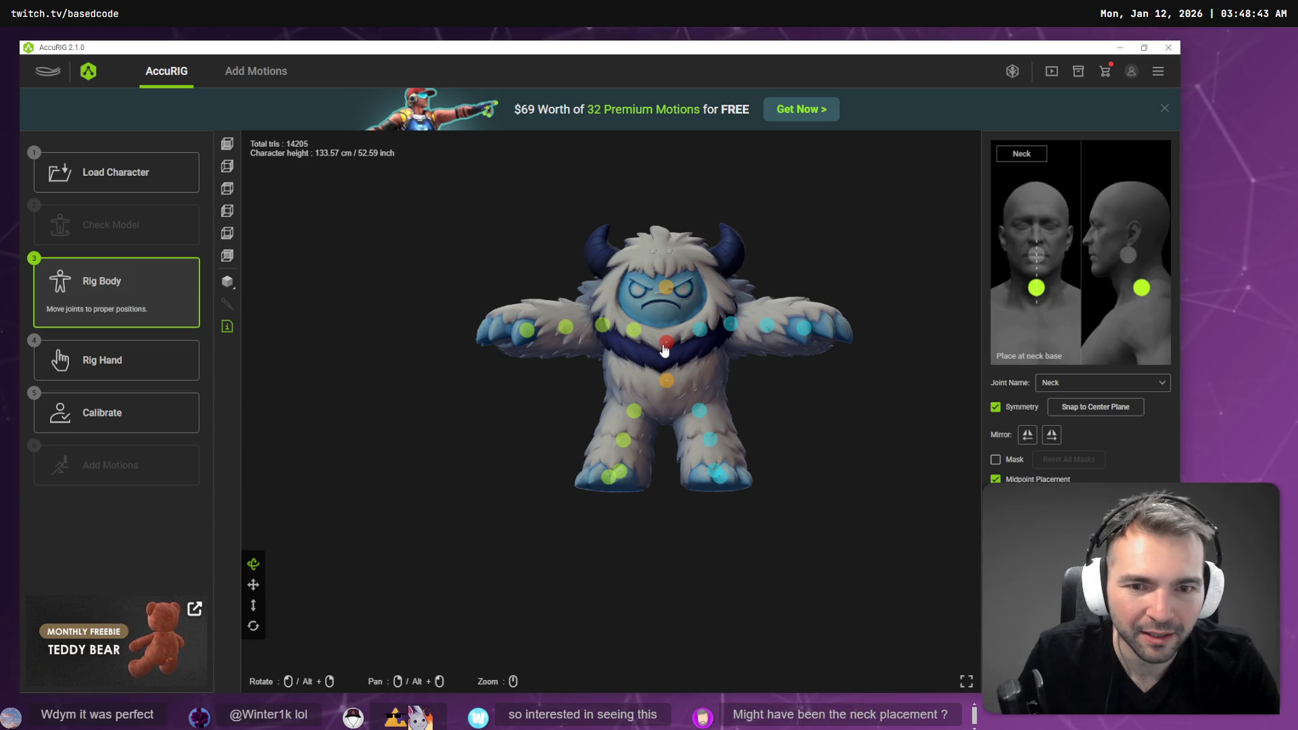
- Nudge the yeti's neck joint upward, select the head marker, and recalibrate the rig
left_click_drag(666, 325, 665, 319)
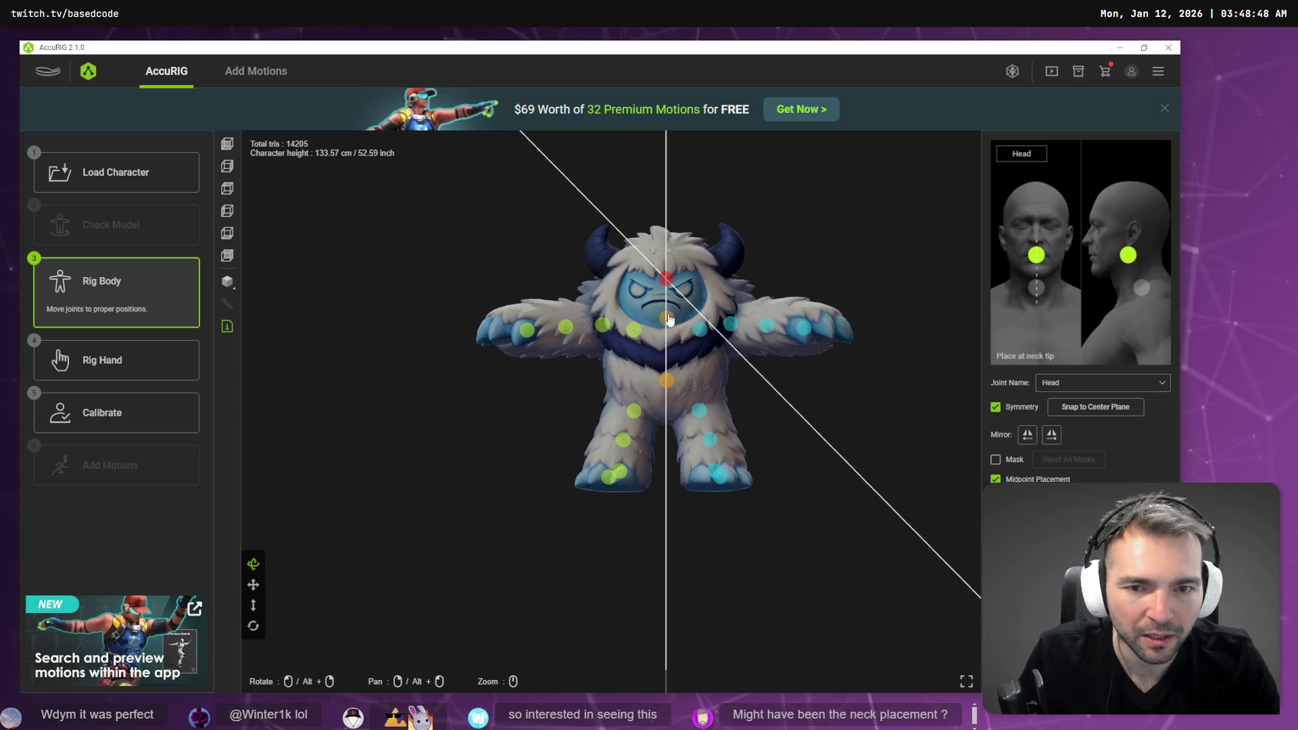
left_click(665, 278)
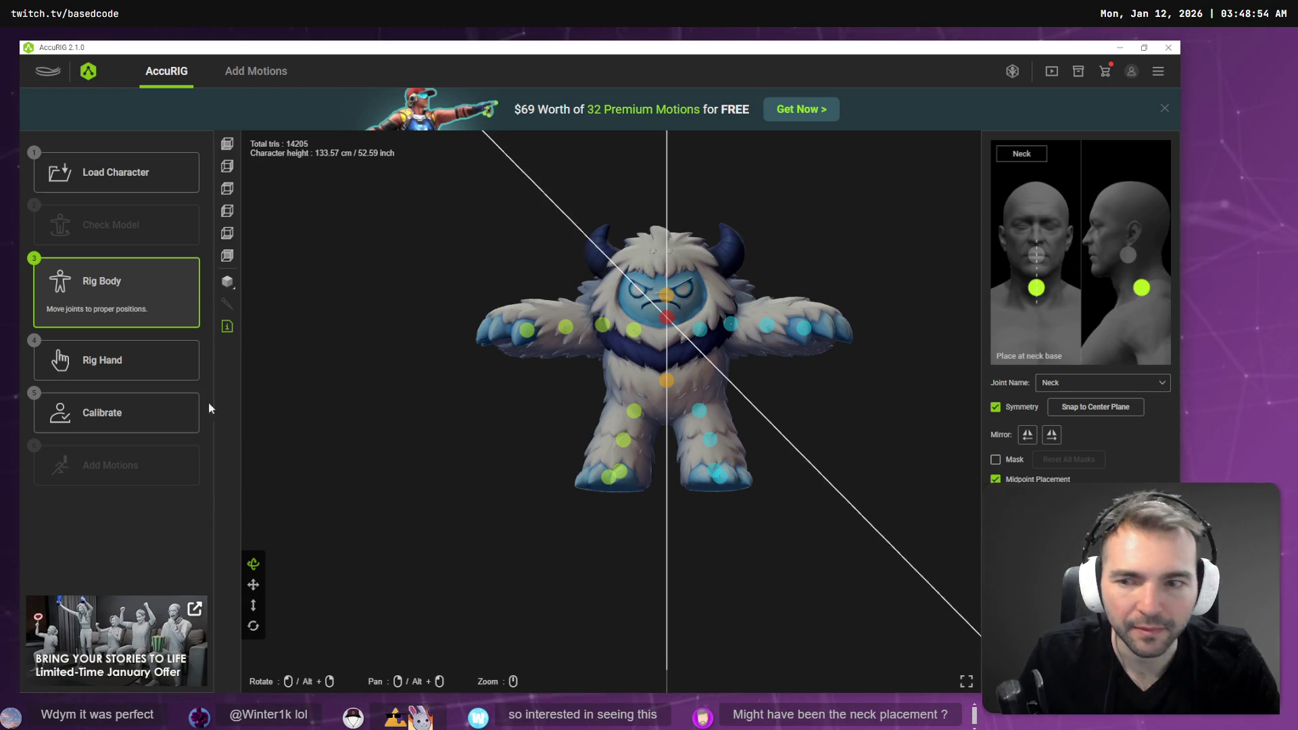
left_click(144, 426)
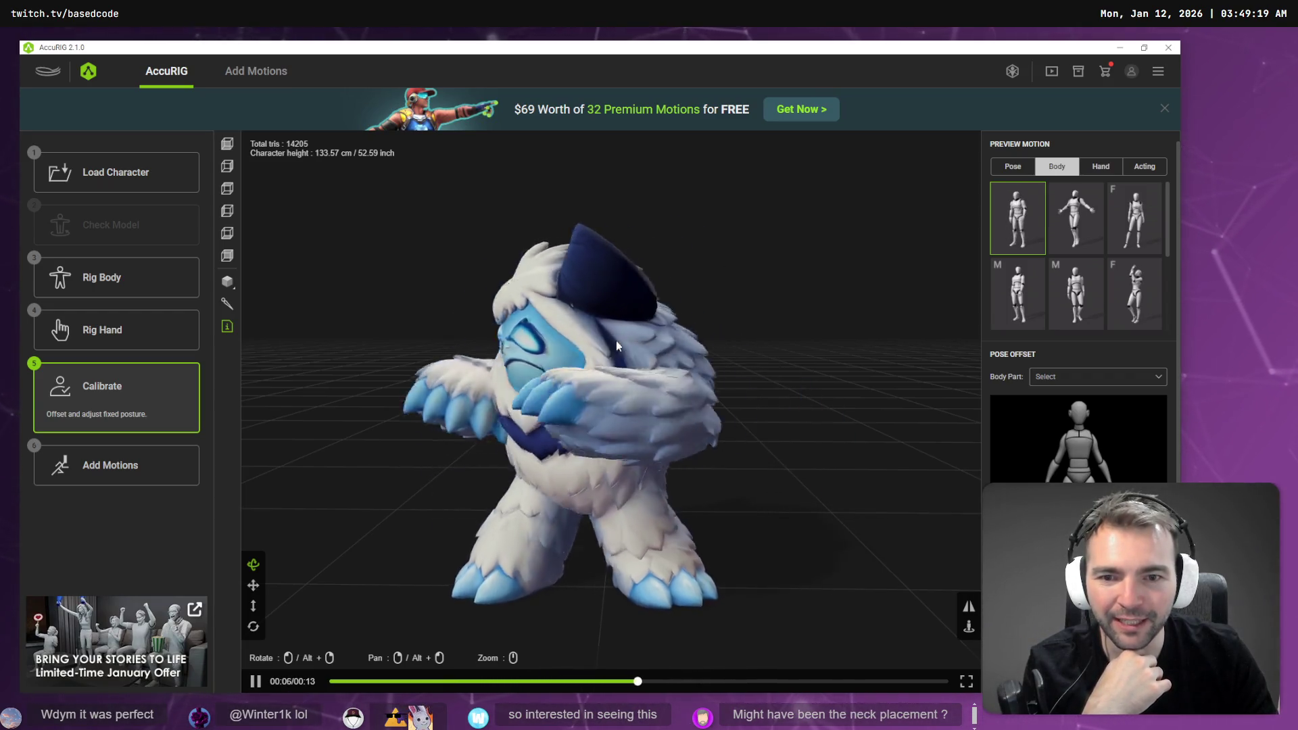
- Back in Rig Body, check the Right Clavicle joint and recalibrate the skin weights
left_click(117, 280)
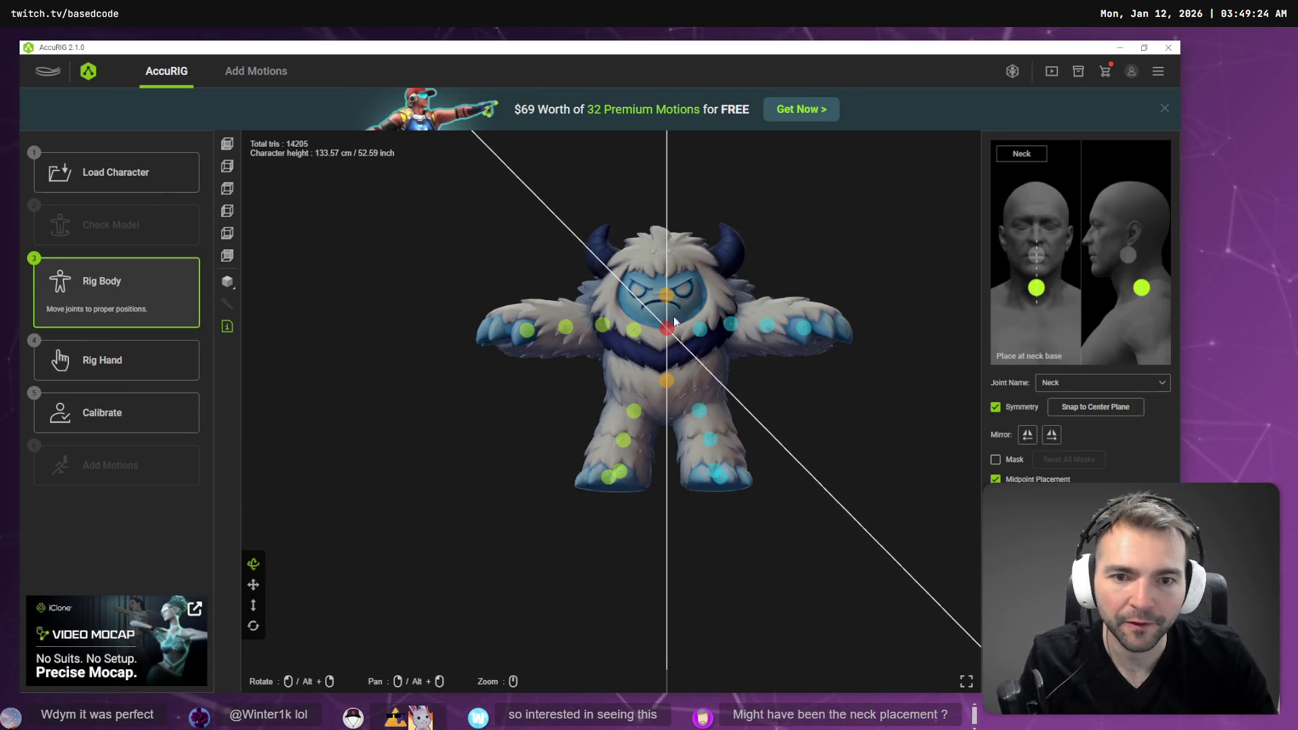
left_click(633, 330)
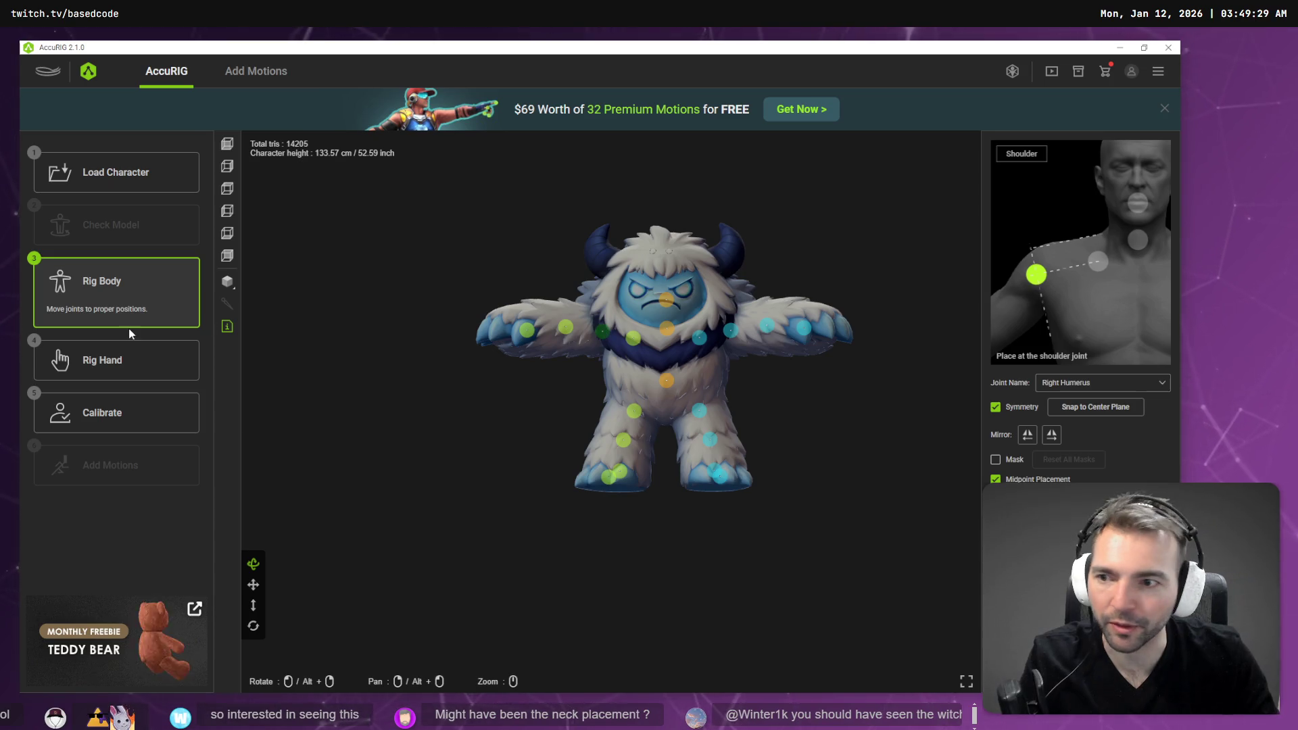
left_click(119, 431)
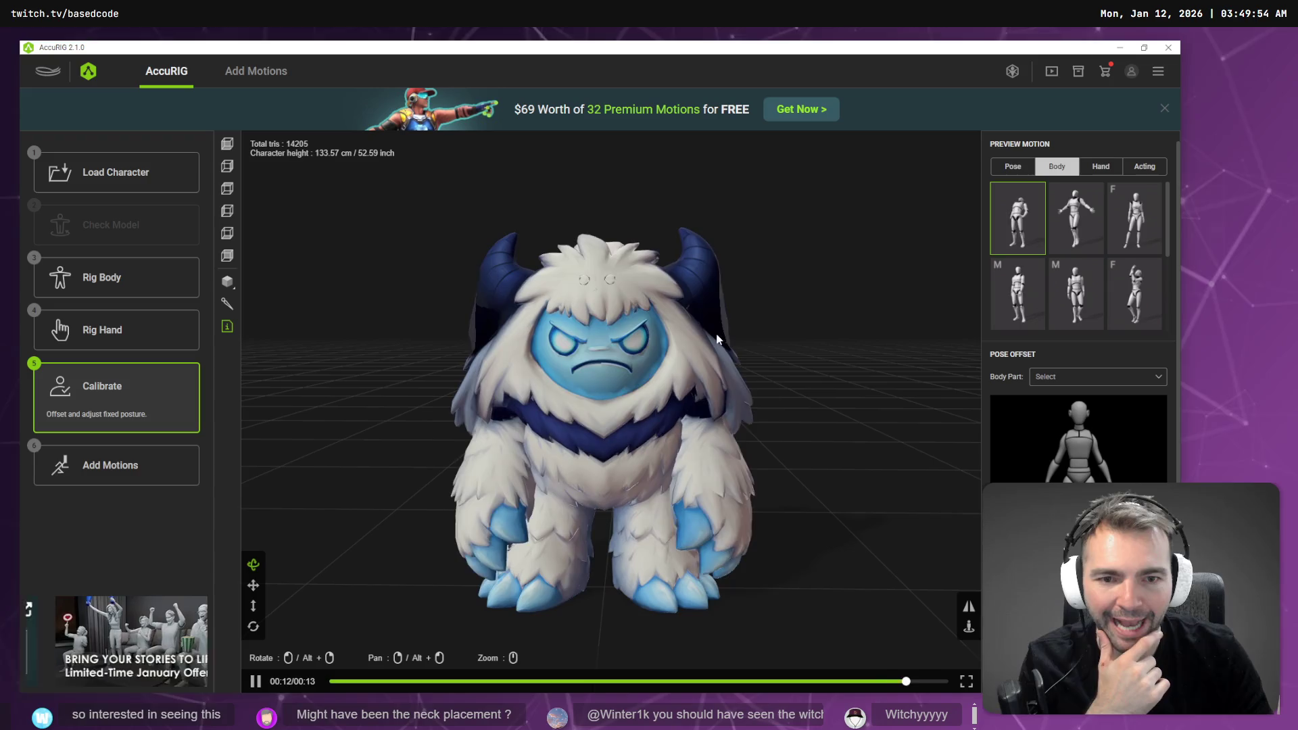
- Check the head joint from a side angle and recalibrate the yeti's rig
left_click(112, 278)
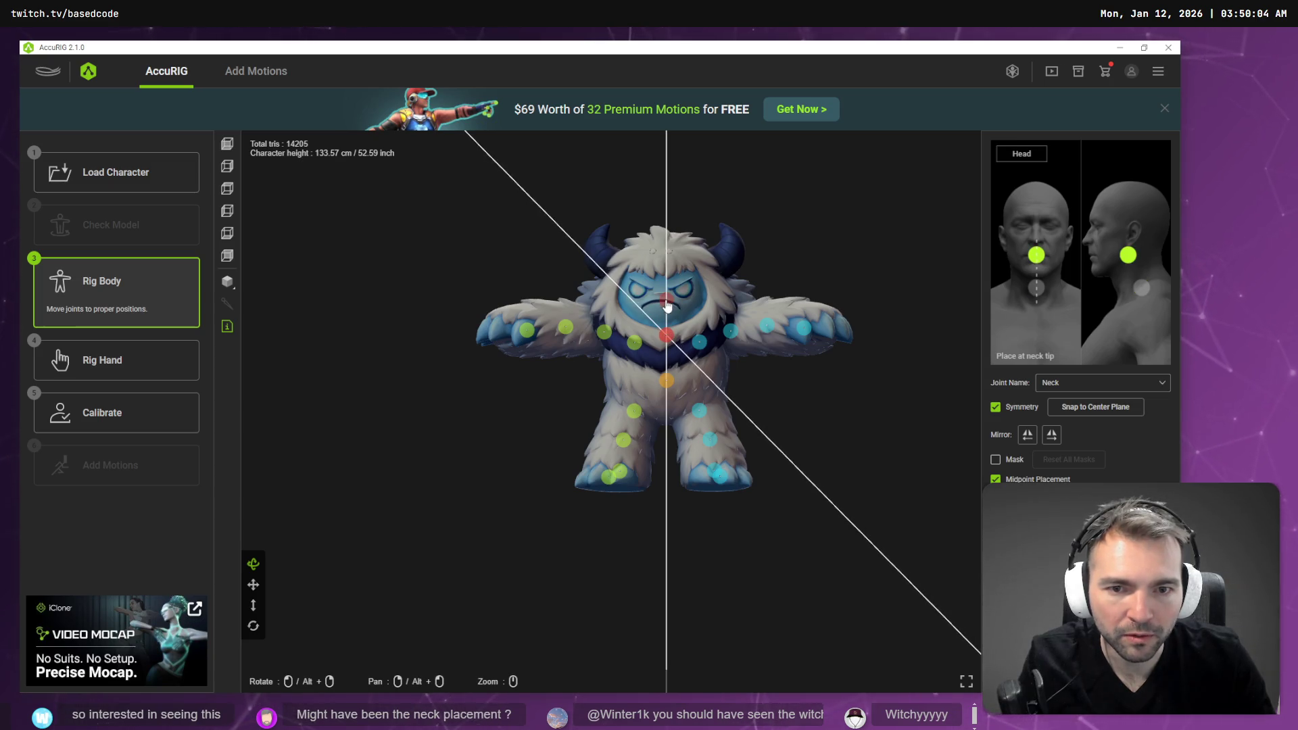
left_click(666, 304)
mouse_move(730, 368)
left_mouse_down()
mouse_move(703, 372)
mouse_move(781, 382)
left_mouse_up()
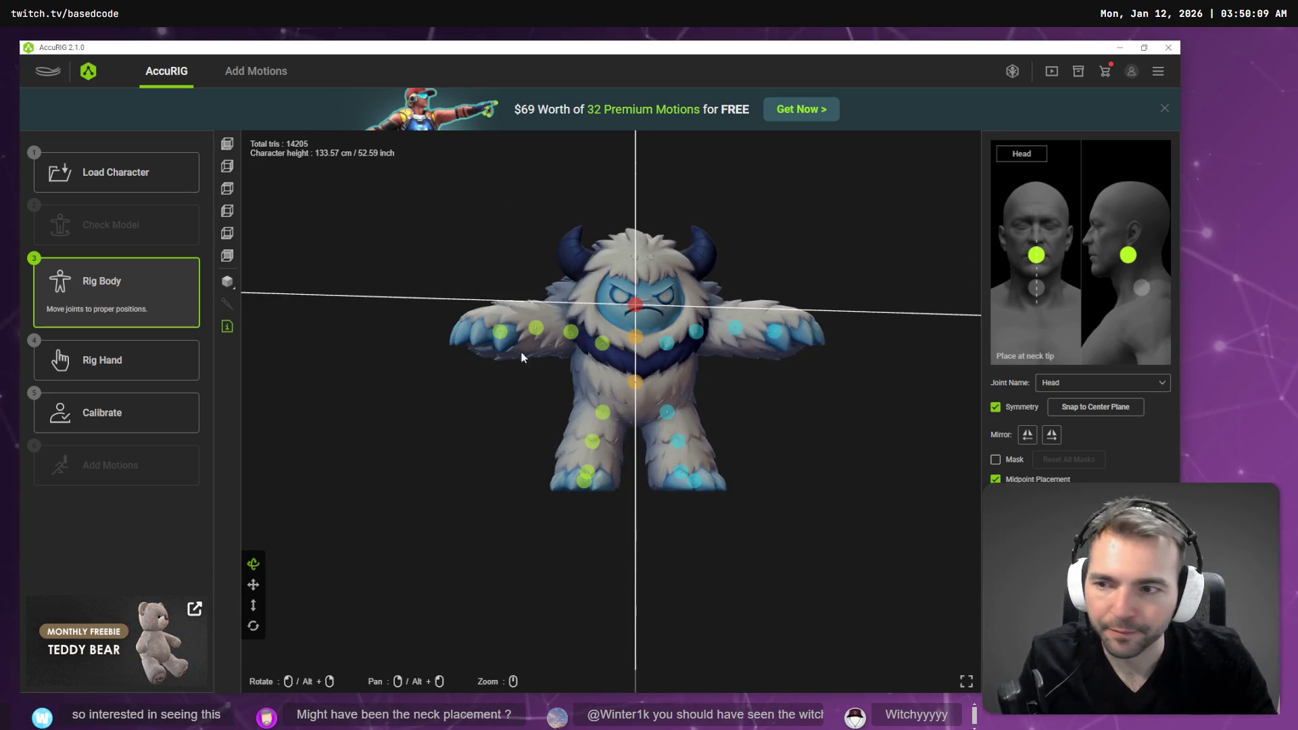
left_click(122, 422)
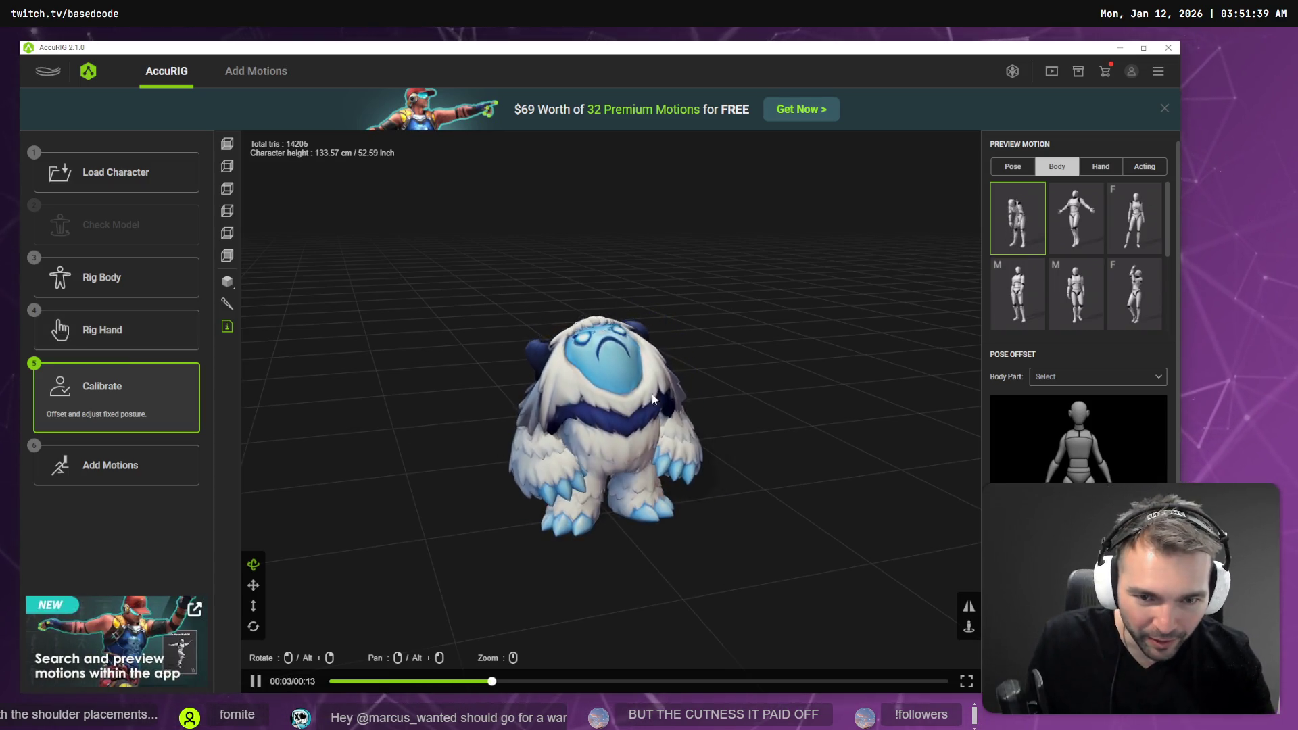
left_click(148, 280)
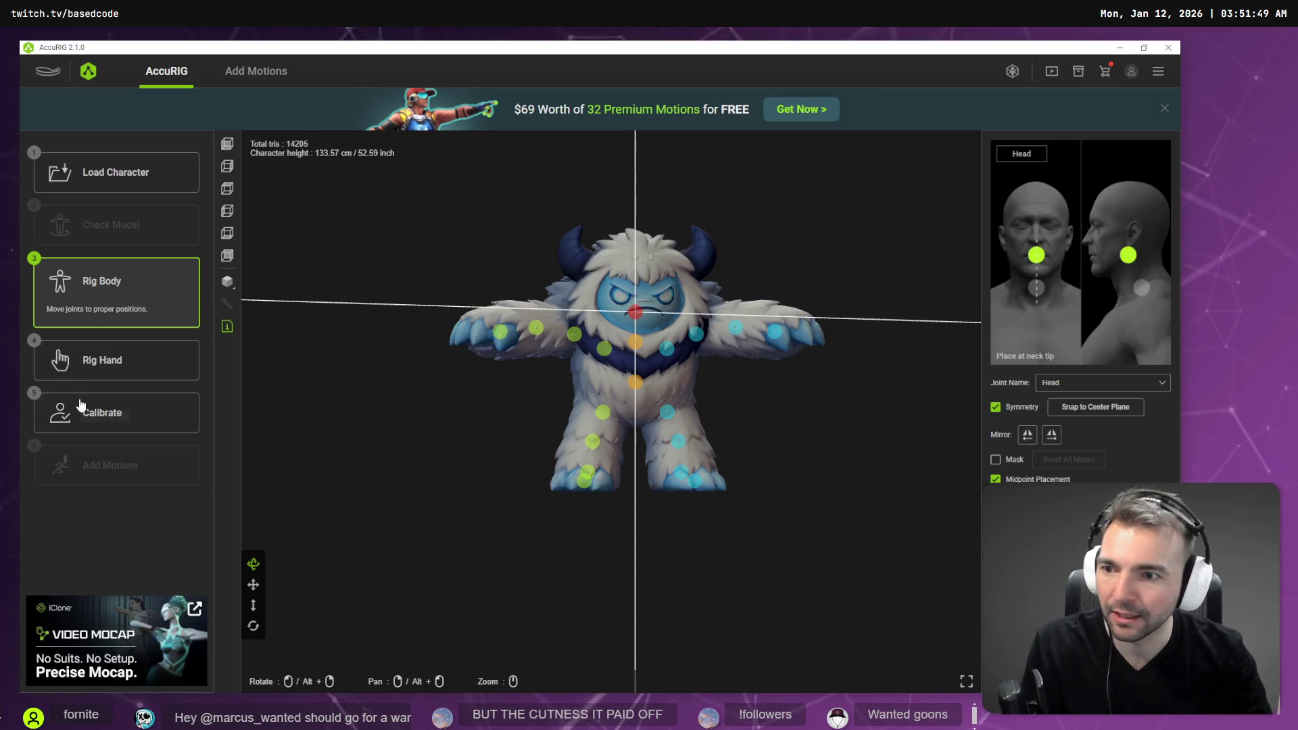
left_click(108, 412)
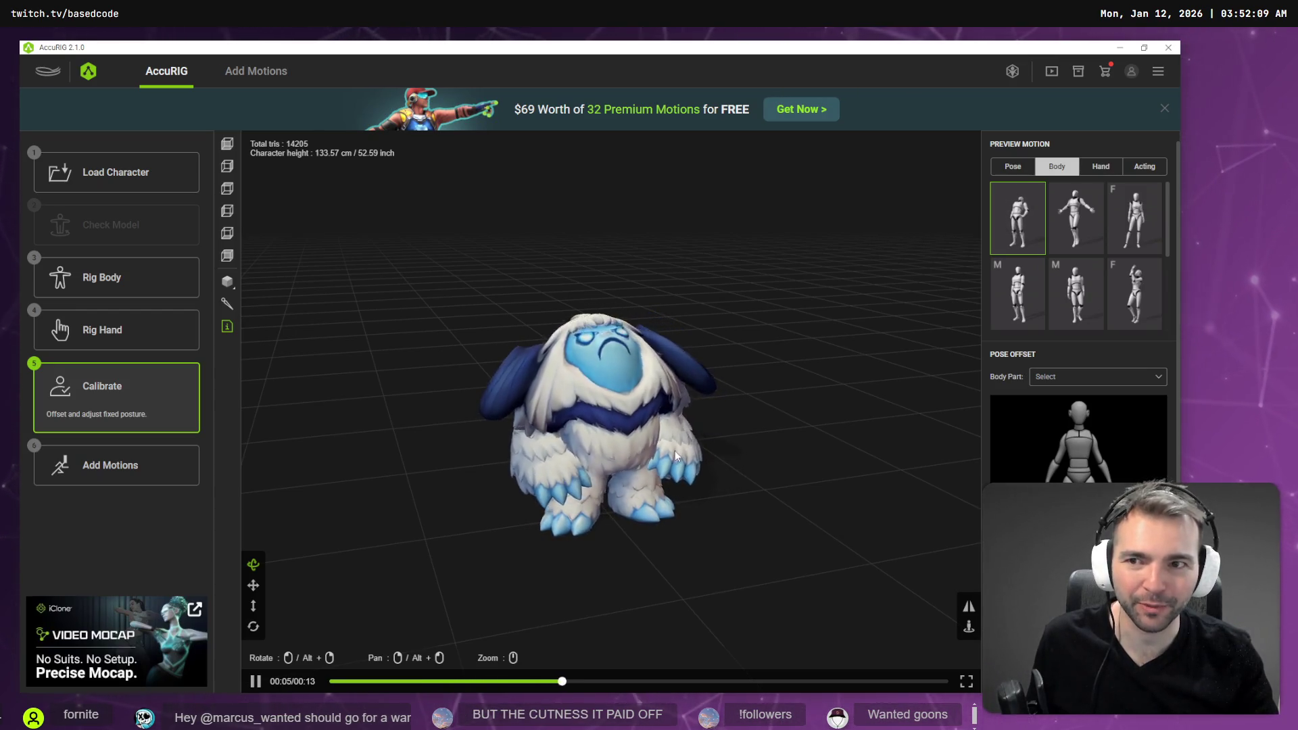
- Nudge the neck joint slightly up, check the left shoulder, and recalibrate the rig
left_click(116, 283)
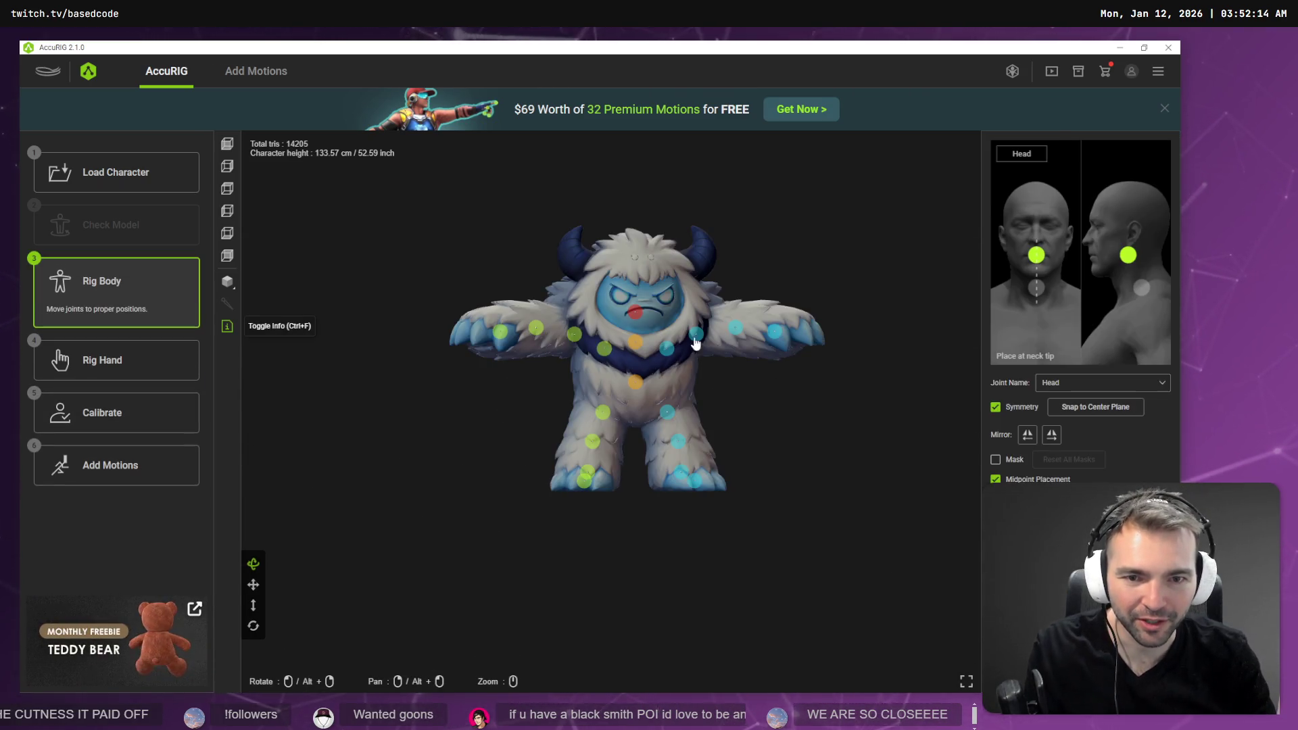
left_click(635, 336)
left_click_drag(635, 336, 635, 334)
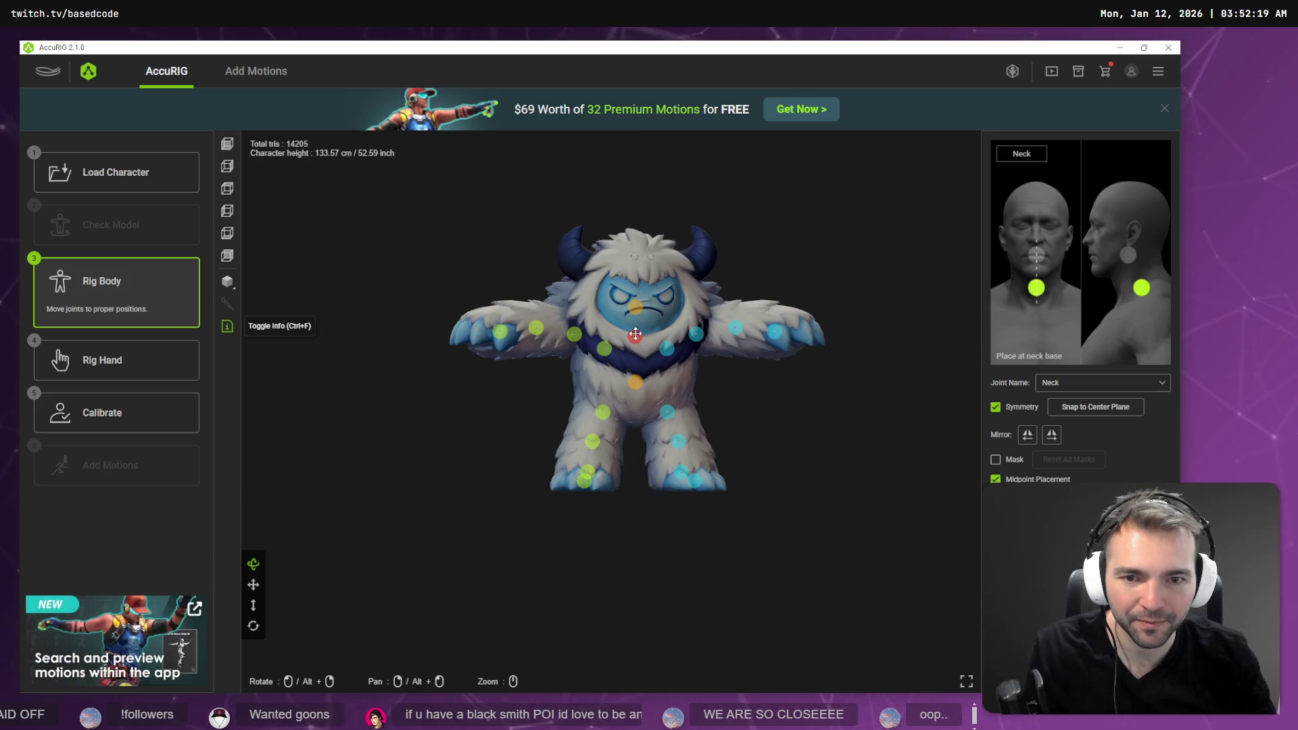
left_click(698, 332)
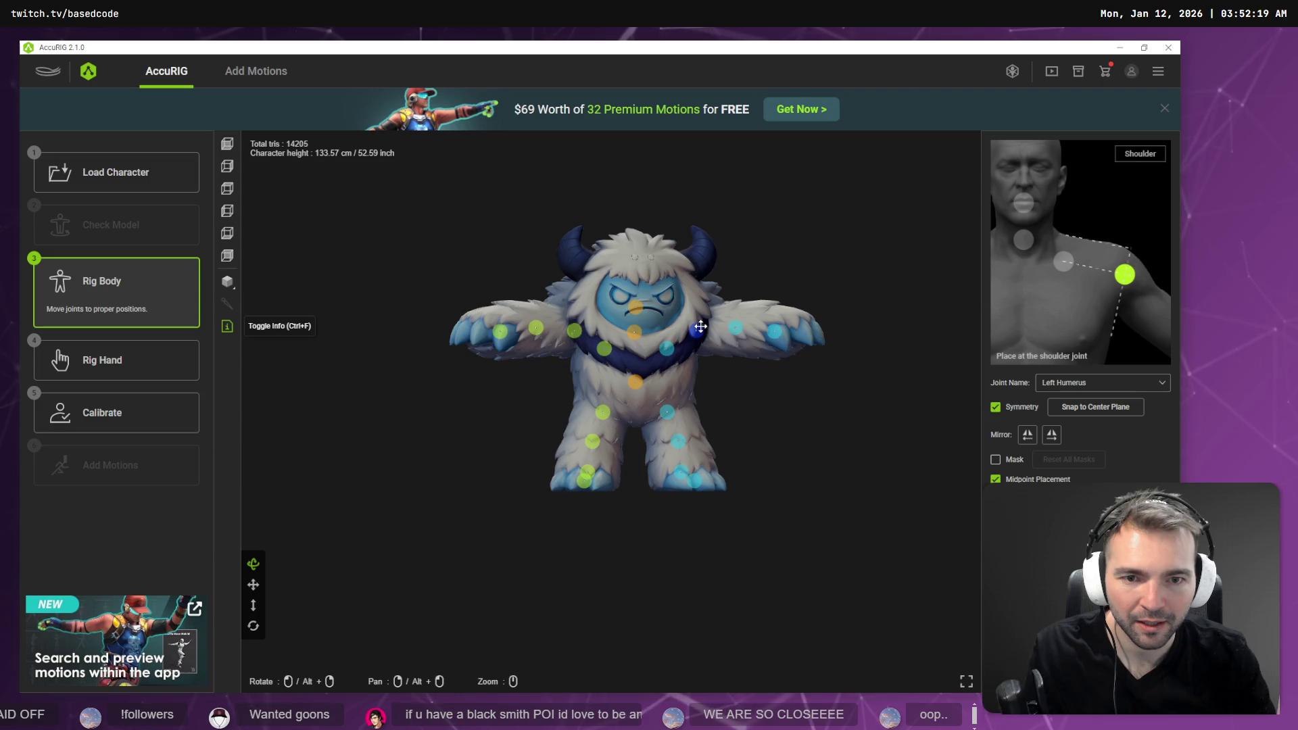
left_click(114, 422)
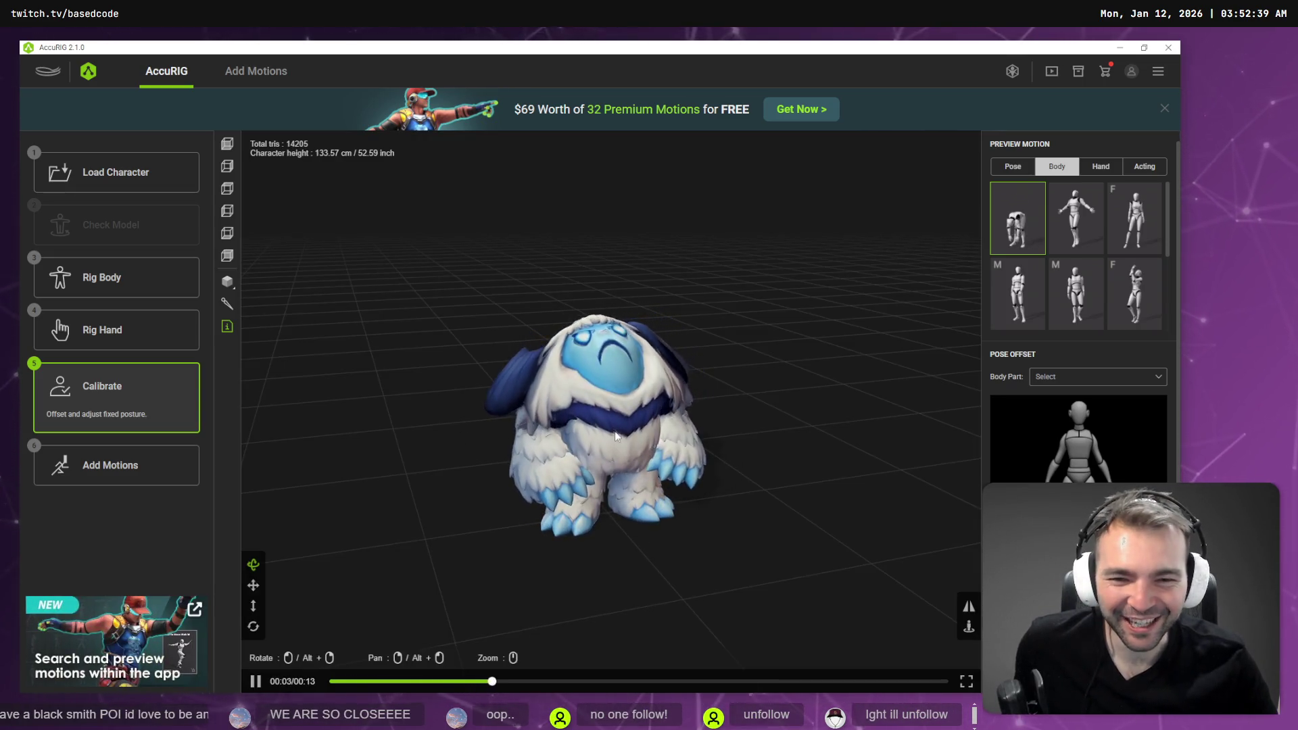
- Recheck the head joint, pass through Rig Hand, and recalibrate the skin weights
left_click(119, 286)
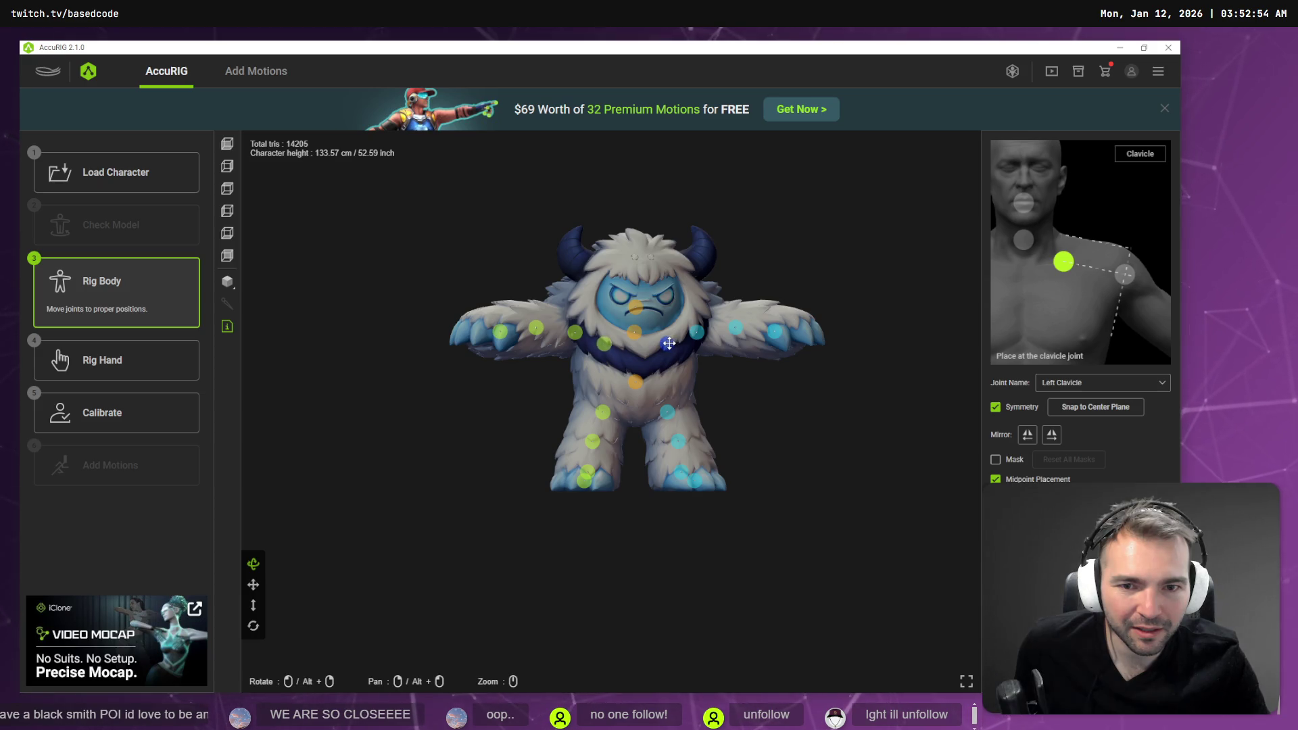
left_click(636, 304)
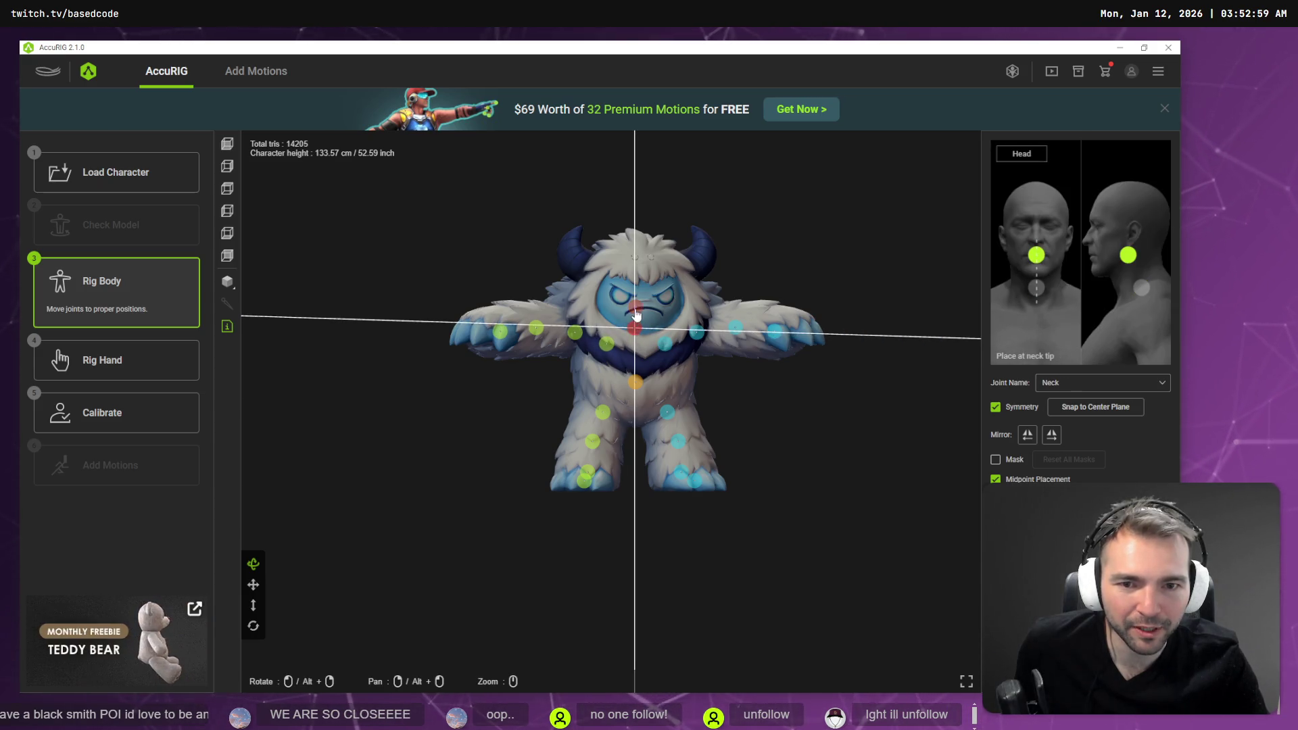
left_click(136, 363)
left_click(115, 424)
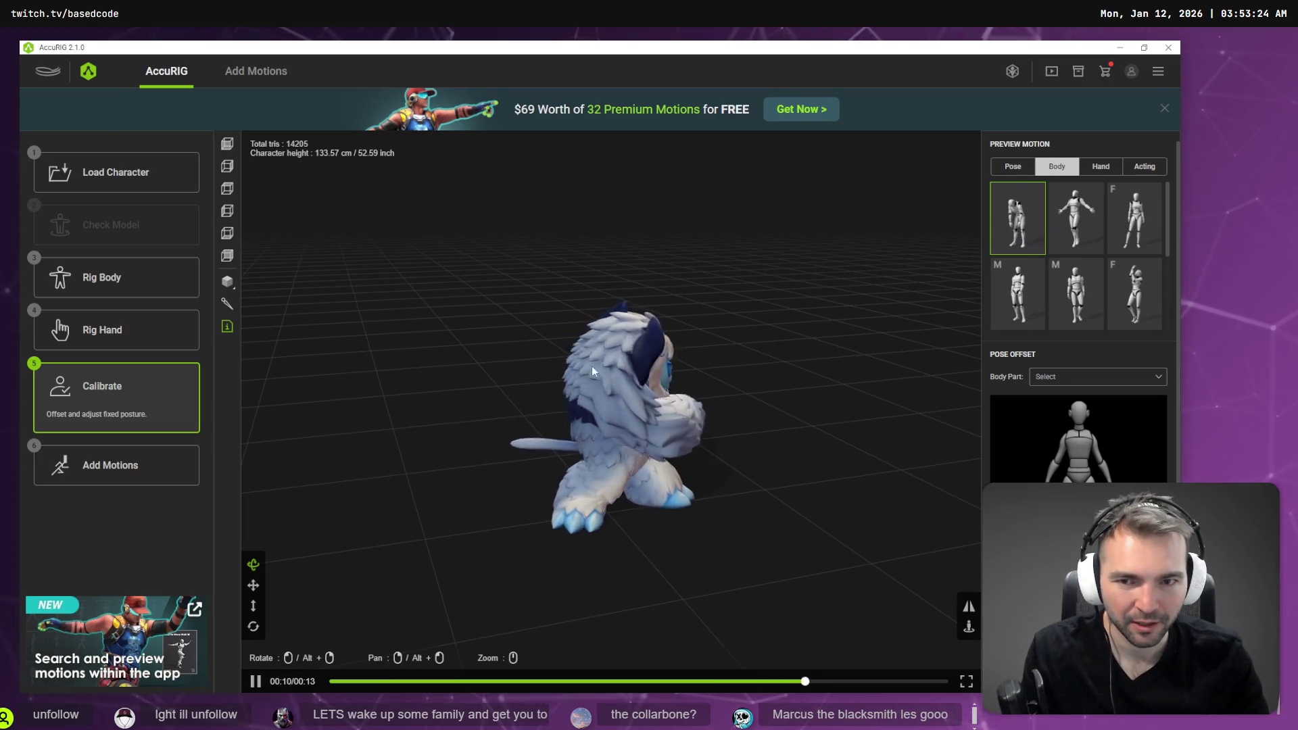
- Select the Head joint marker in Rig Body and recalibrate to replay the 13-second preview
left_click(102, 278)
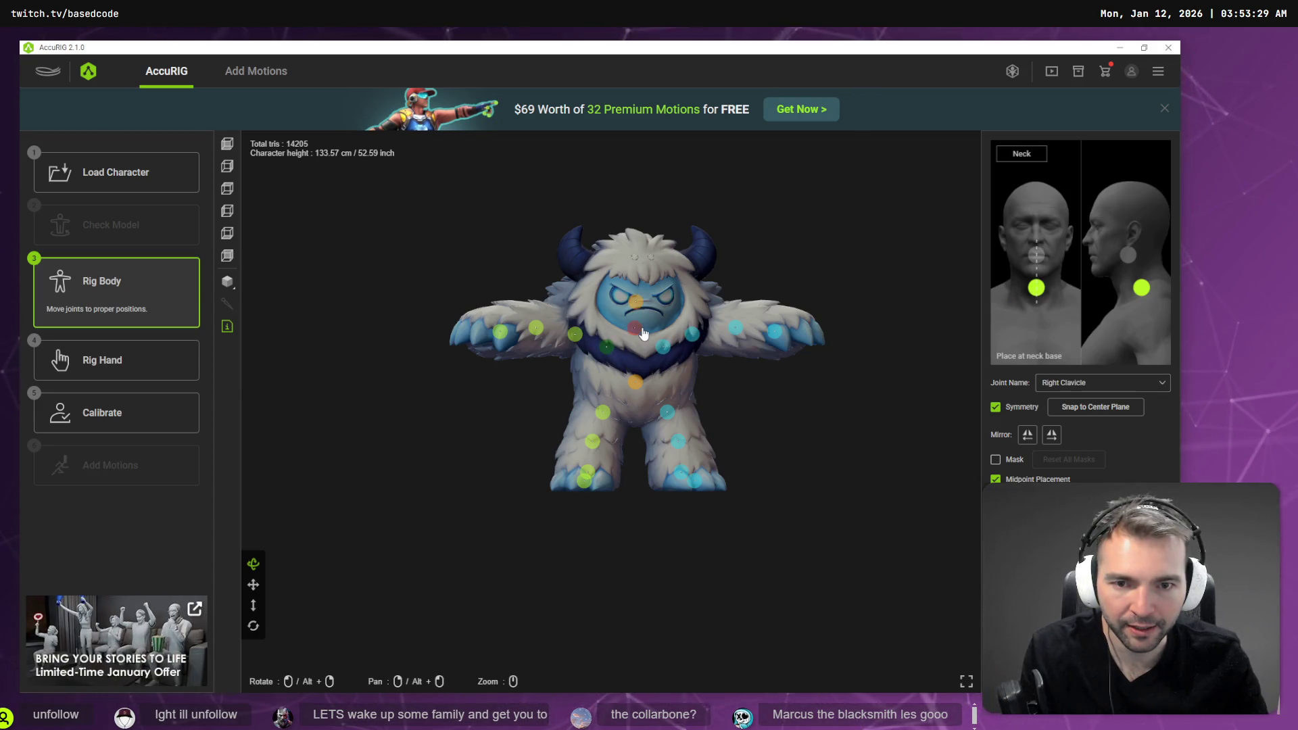
left_click(635, 298)
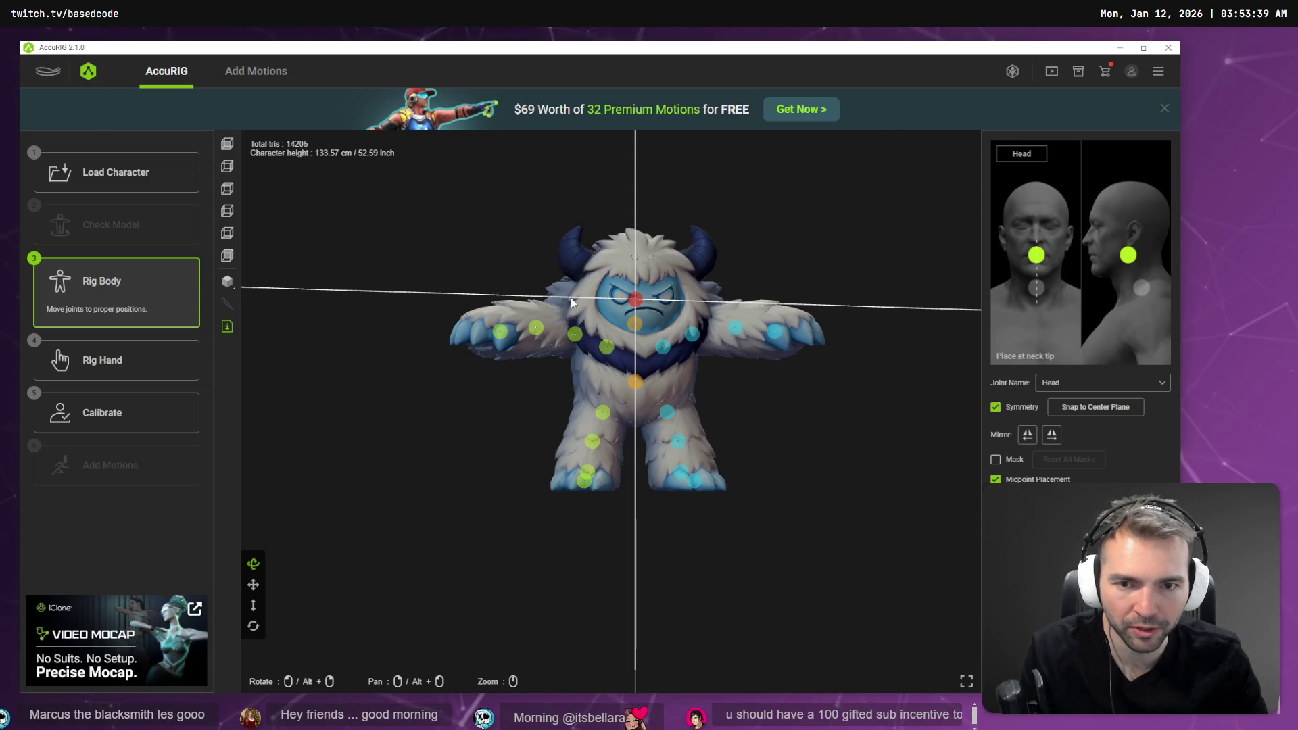
left_click(90, 416)
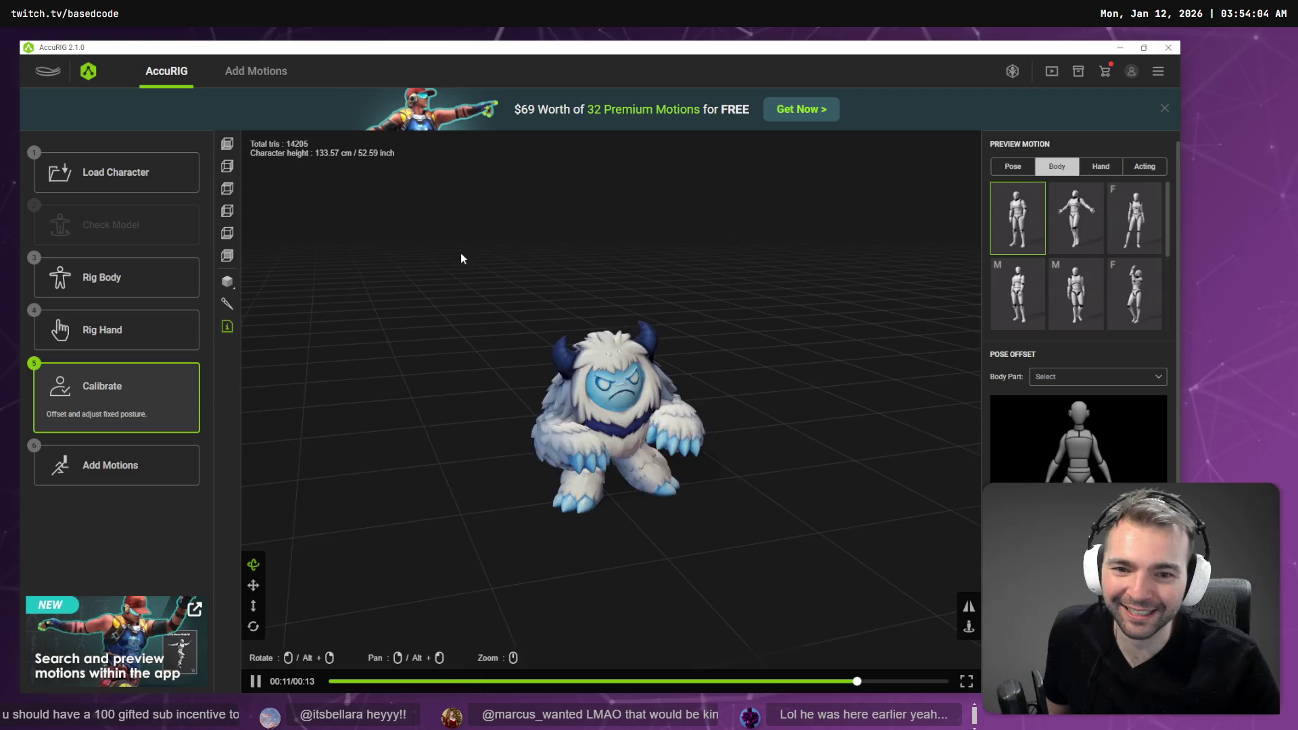
- Tilt the AccuRIG view down to floor level behind the animating yeti
left_click_drag(627, 446, 634, 428)
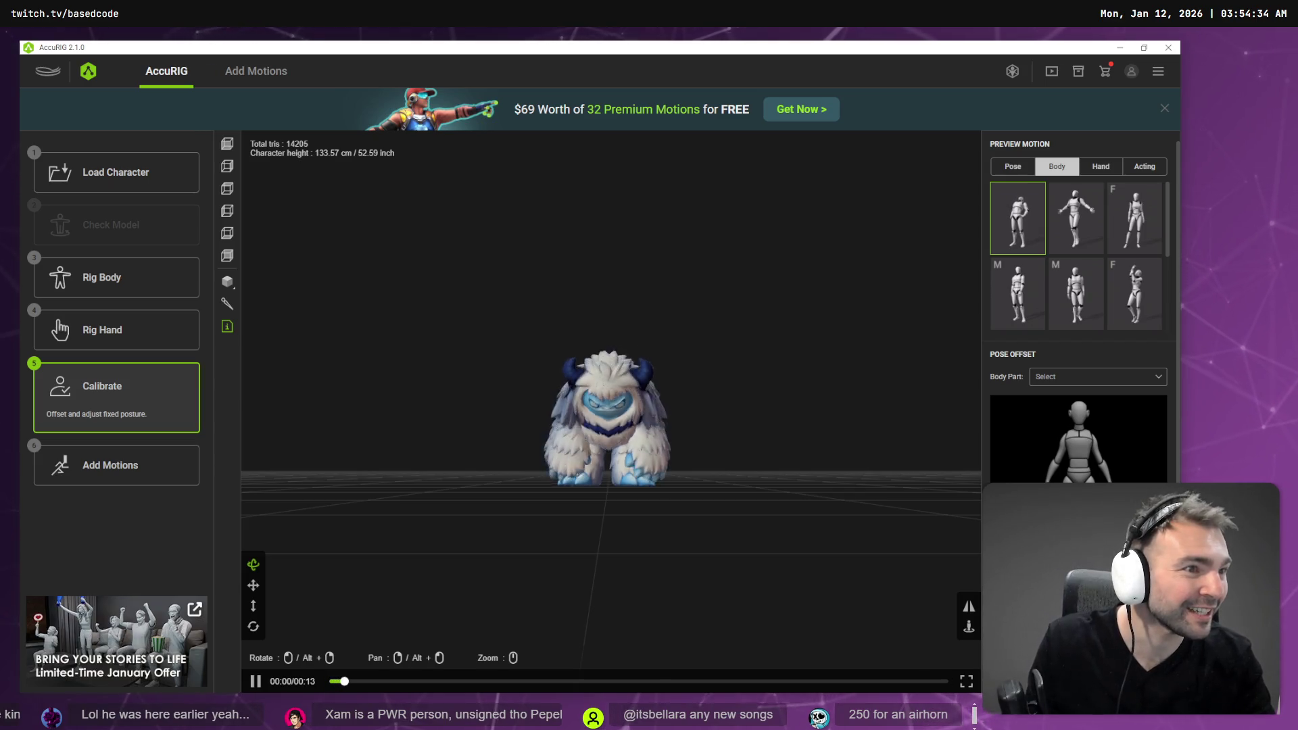
- Run the Godot project with F5 to launch the village game
key("F5")
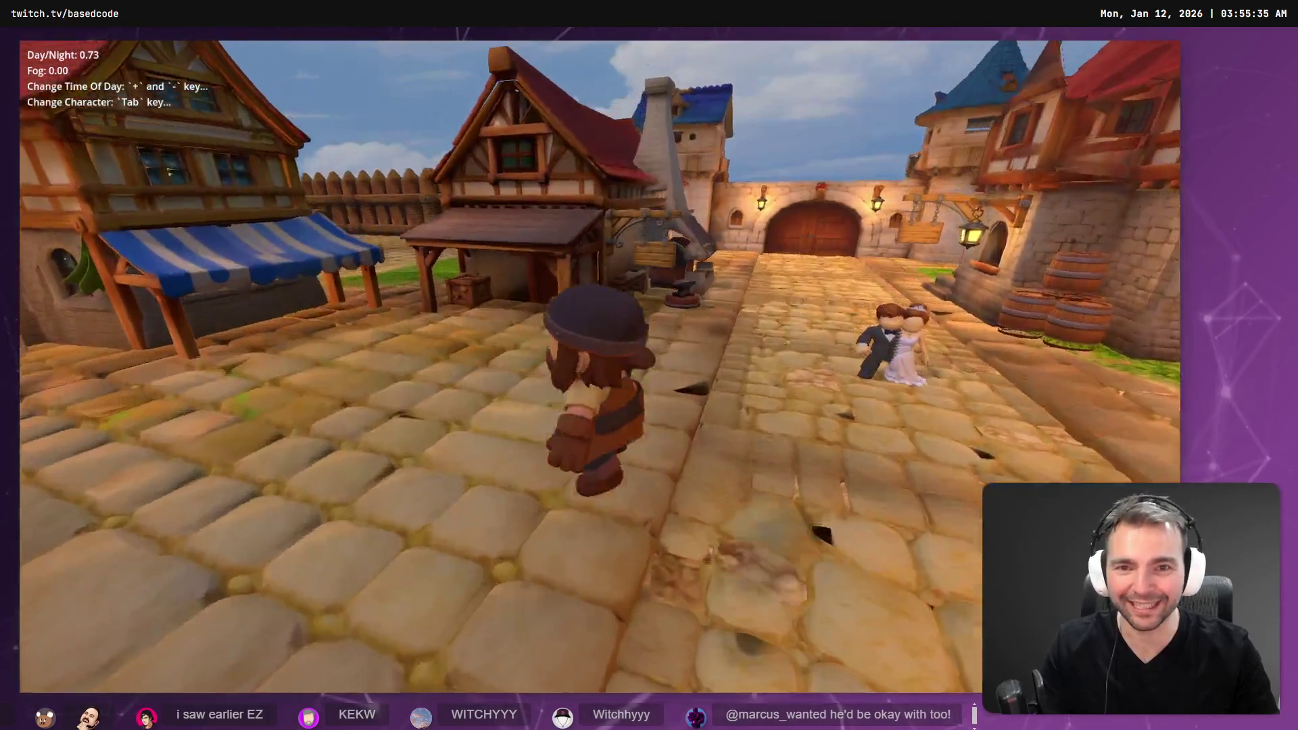
- Steer the character around the town square with the A key
key("a")
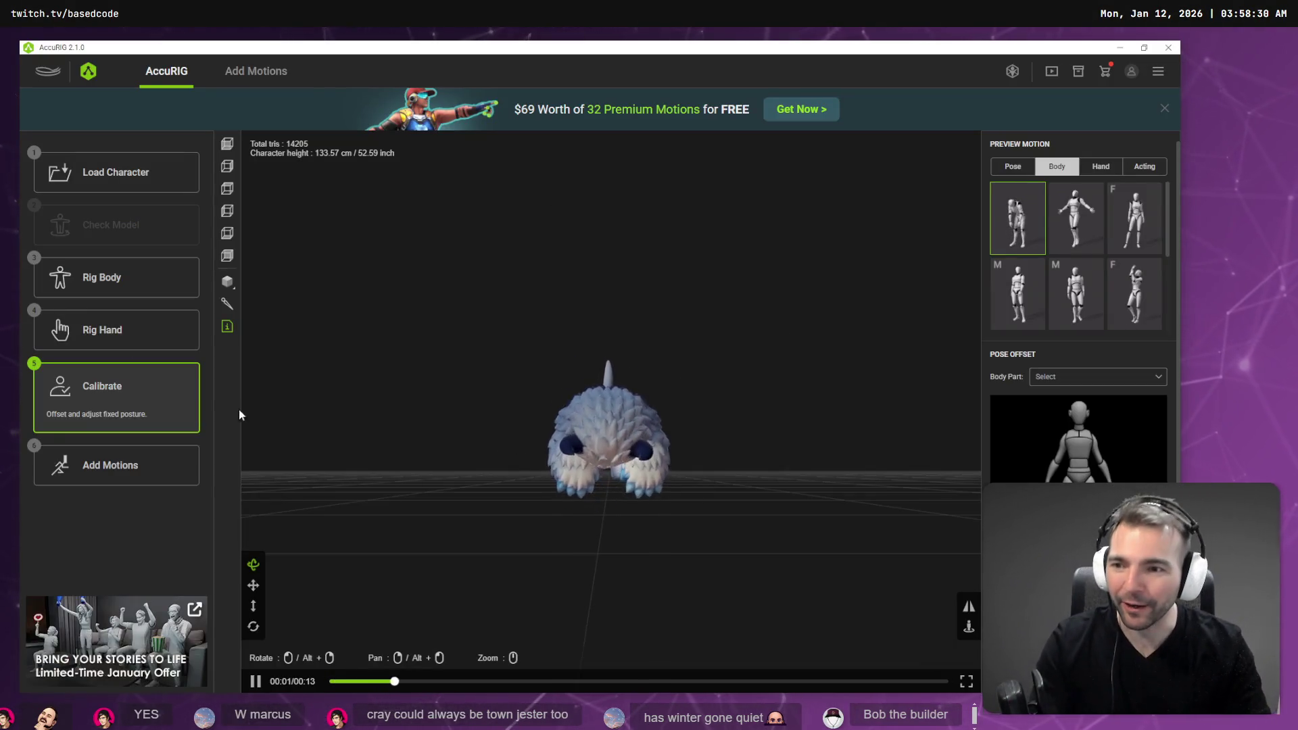
- Export the yeti as a Unity FBX, character only with embedded textures, then switch to Godot
left_click(115, 466)
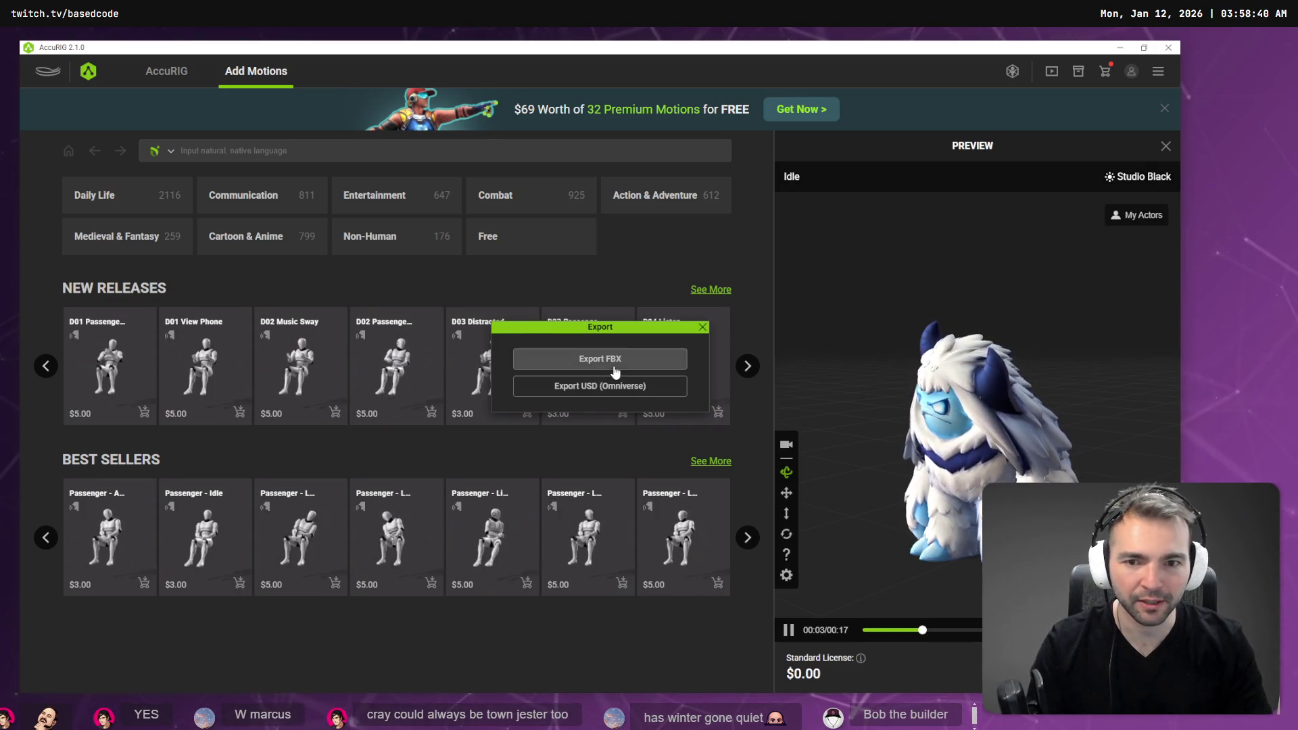
left_click(614, 355)
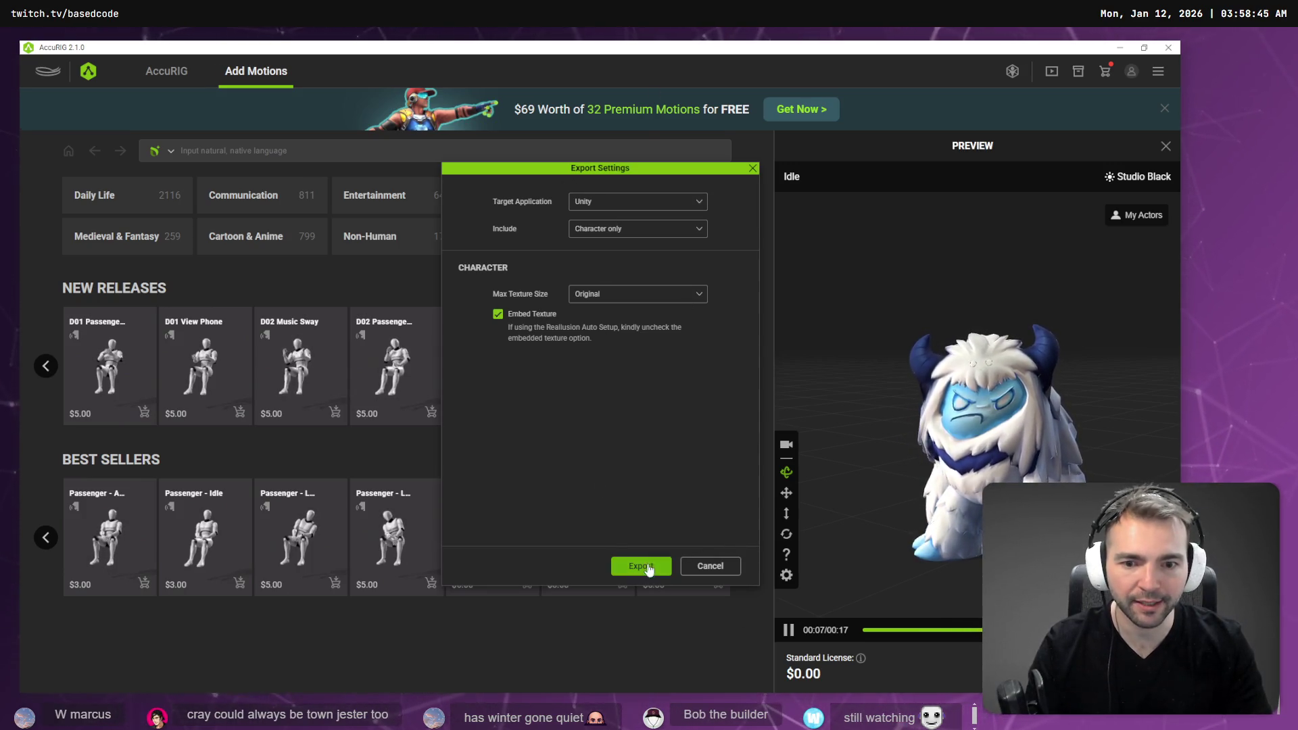
left_click(641, 566)
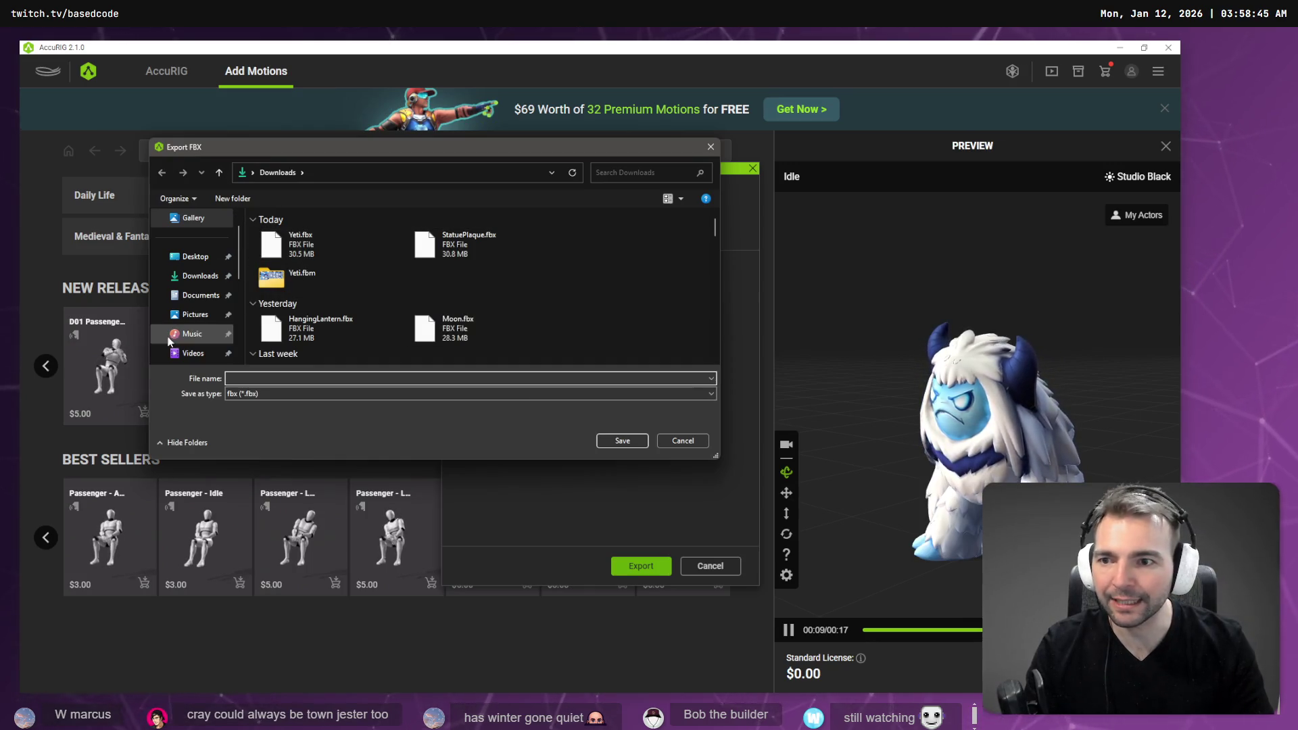
key("alt+Tab")
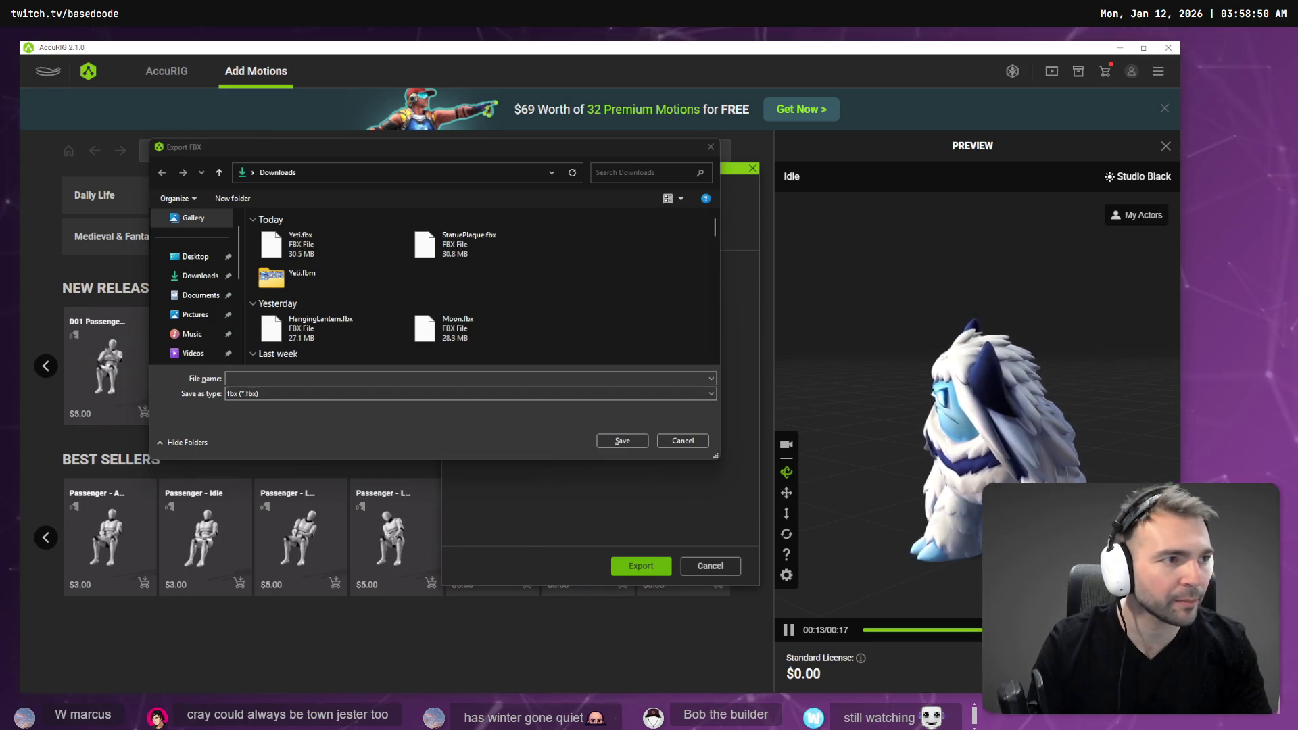
key("alt+Tab")
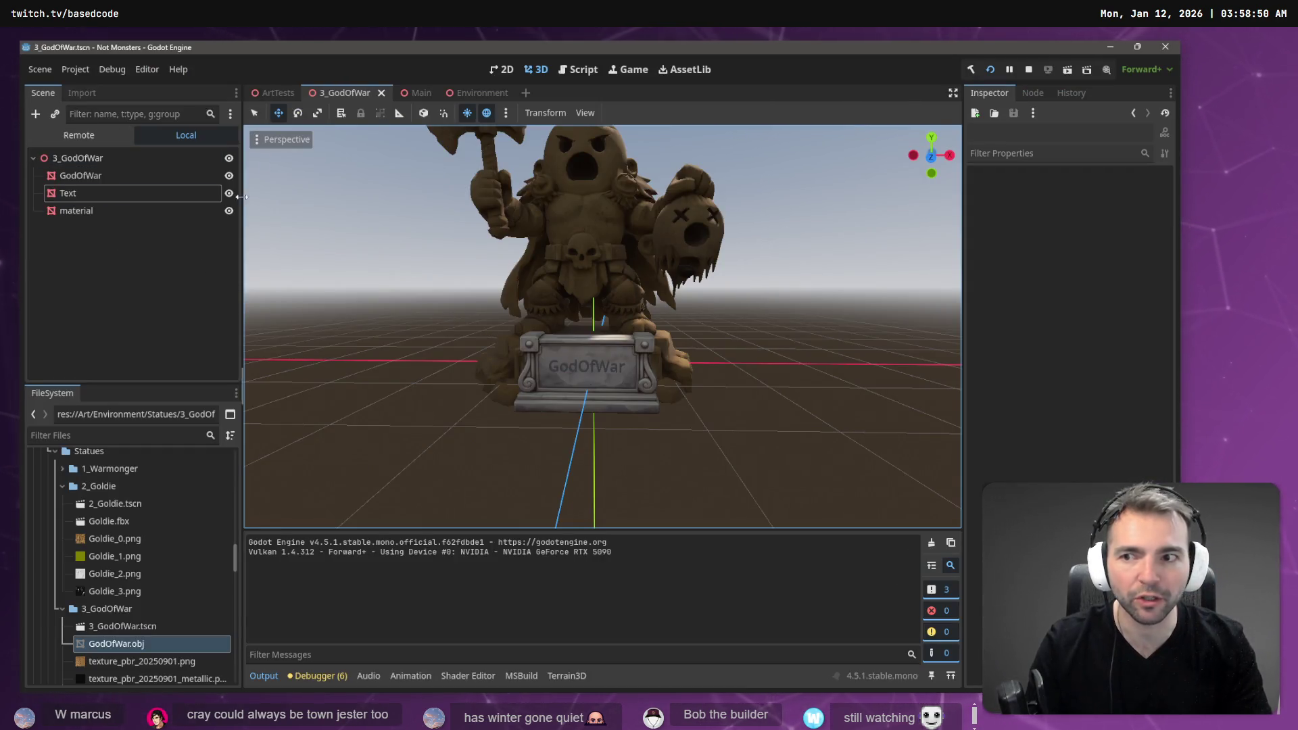
- Collapse the 2_Goldie and 3_GodOfWar folders, cancelling an accidental new folder in Statues
left_click(62, 487)
left_click(63, 504)
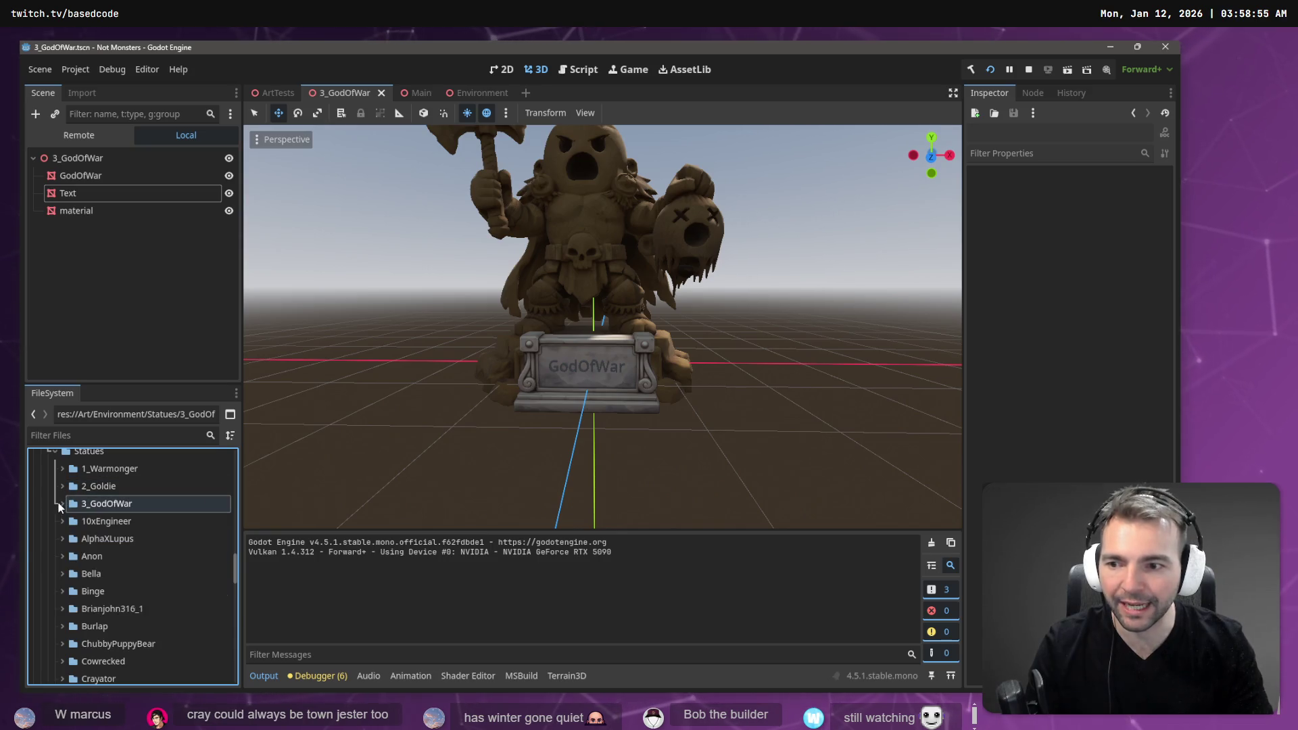
scroll(80, 503, "up", 1)
right_click(90, 481)
mouse_move(229, 436)
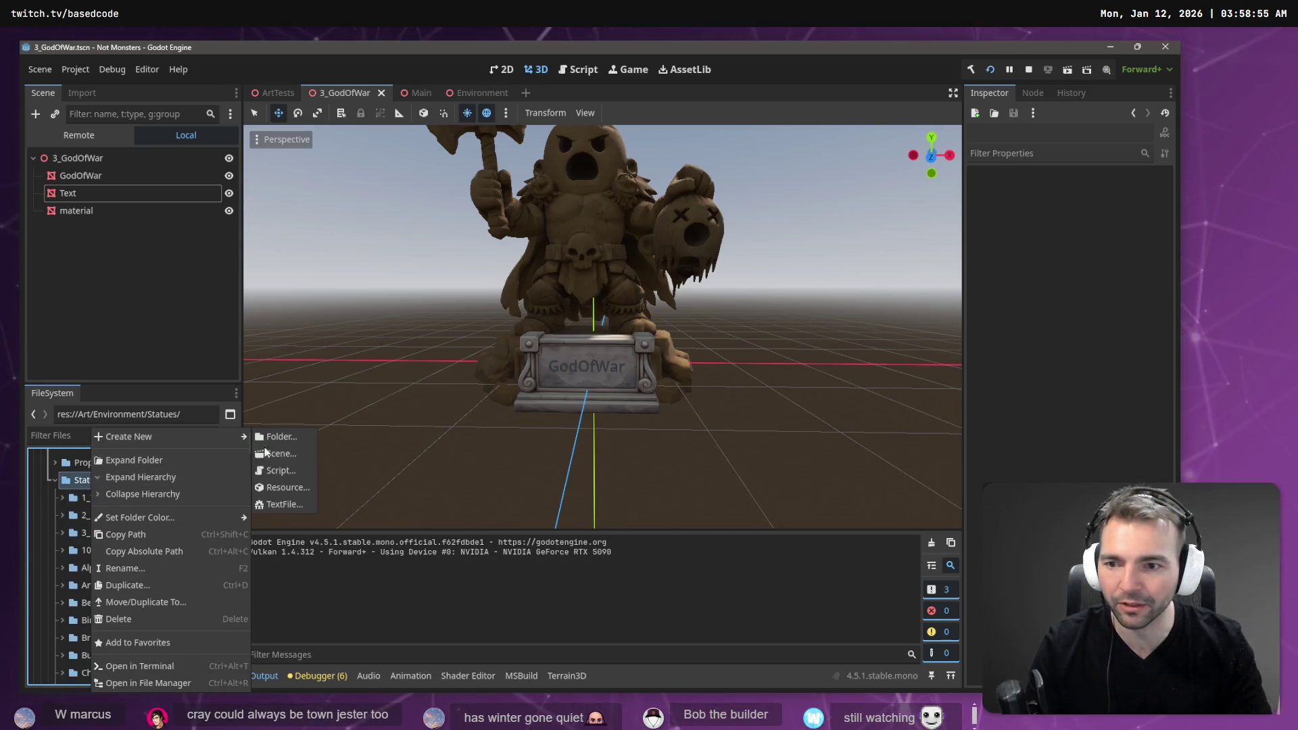
left_click(299, 441)
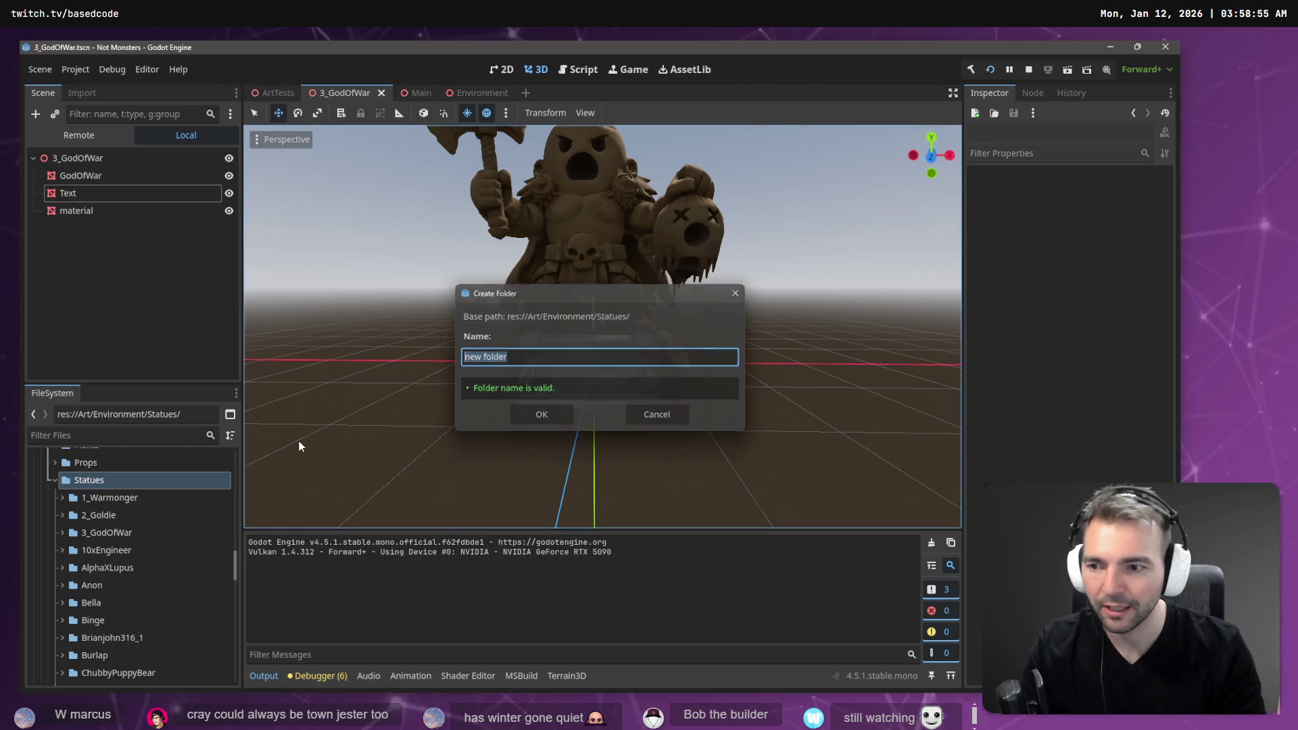
key("Escape")
scroll(120, 562, "up", 5)
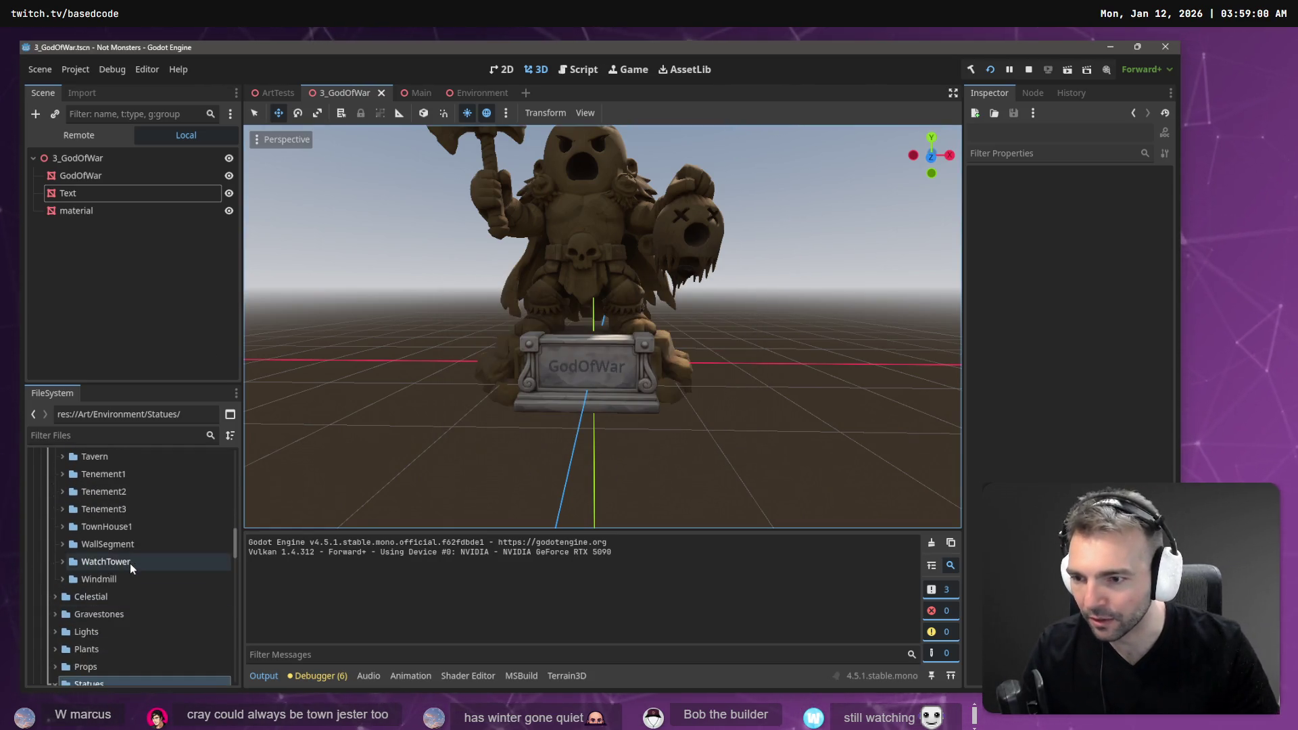
scroll(120, 559, "up", 8)
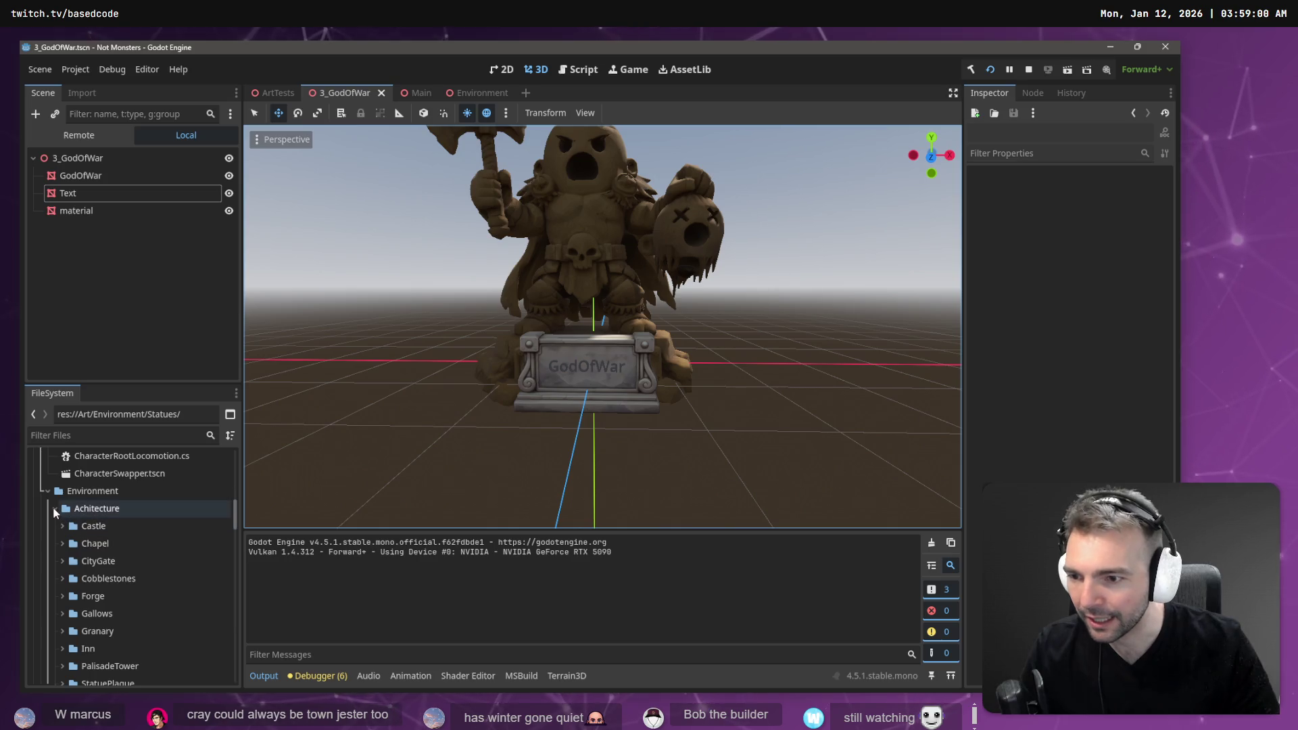
- Collapse the Architecture, Statues and Newlyweds folders in the FileSystem dock
left_click(53, 509)
scroll(58, 551, "down", 1)
left_click(55, 555)
scroll(57, 568, "down", 10)
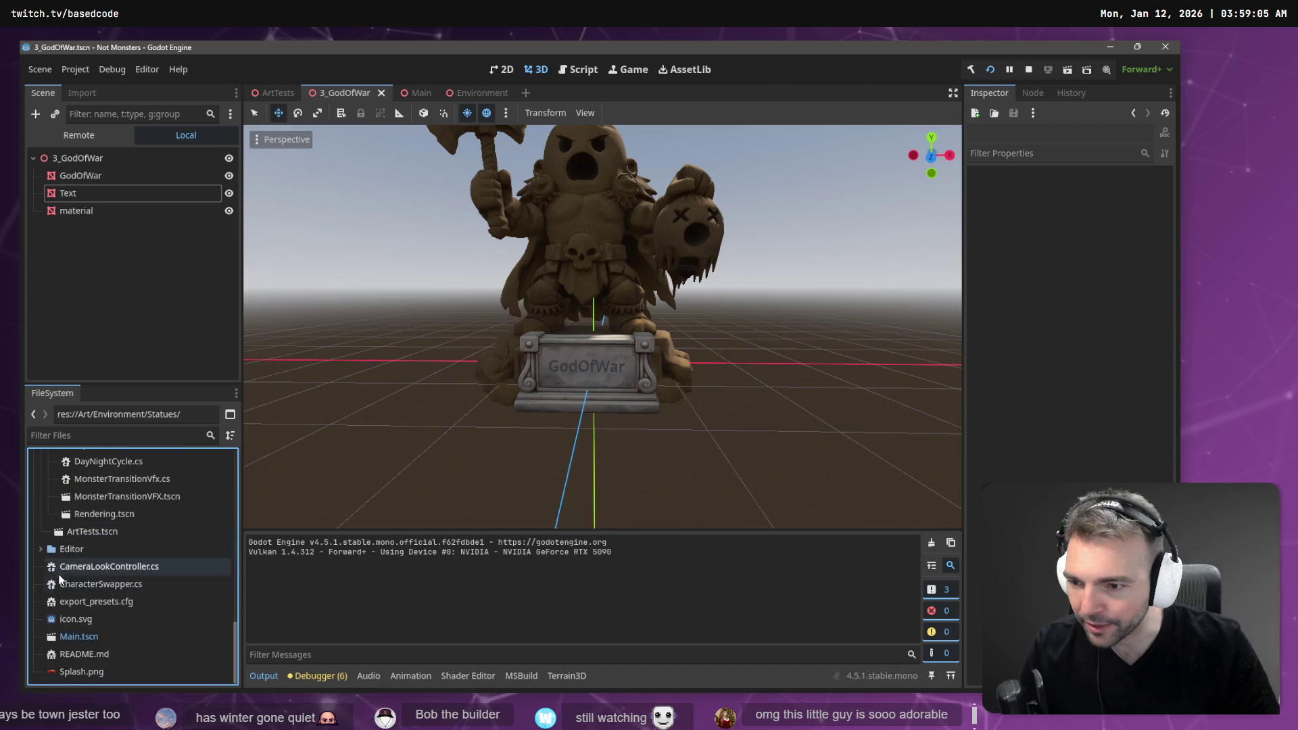
scroll(83, 580, "up", 8)
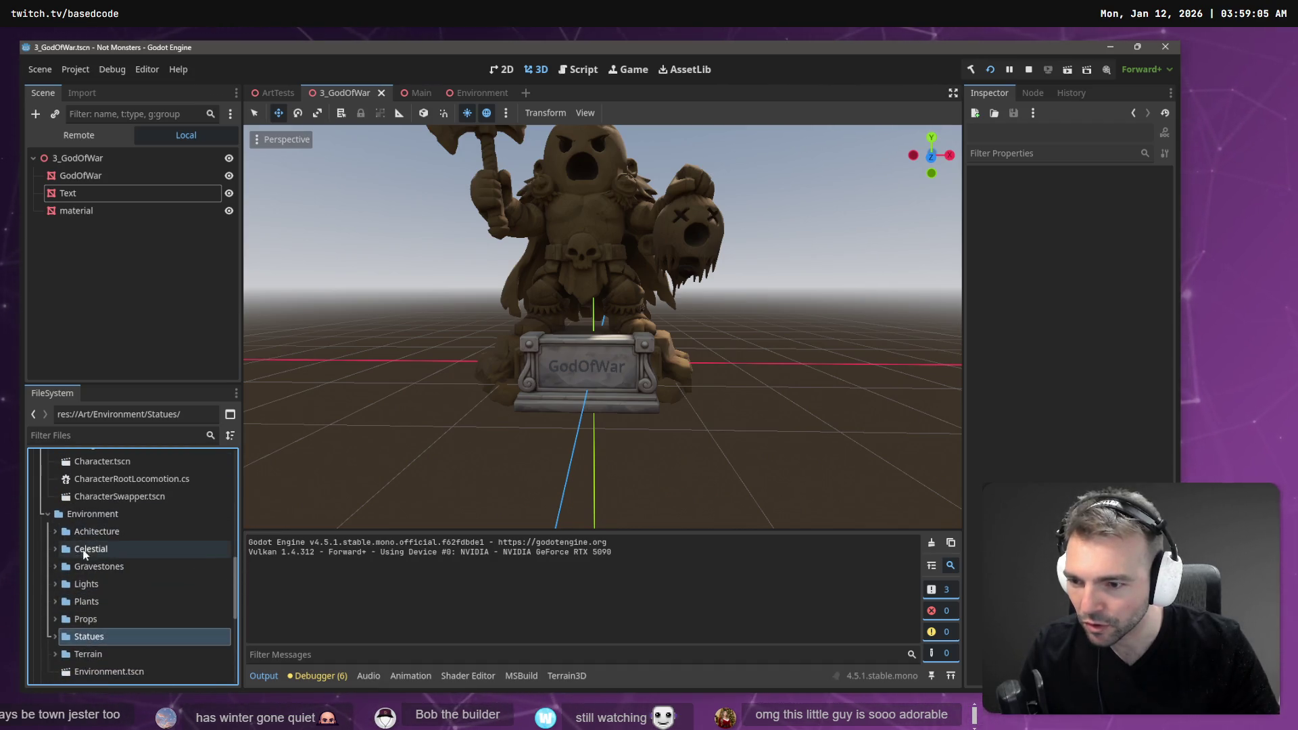
scroll(84, 553, "down", 5)
scroll(84, 538, "up", 2)
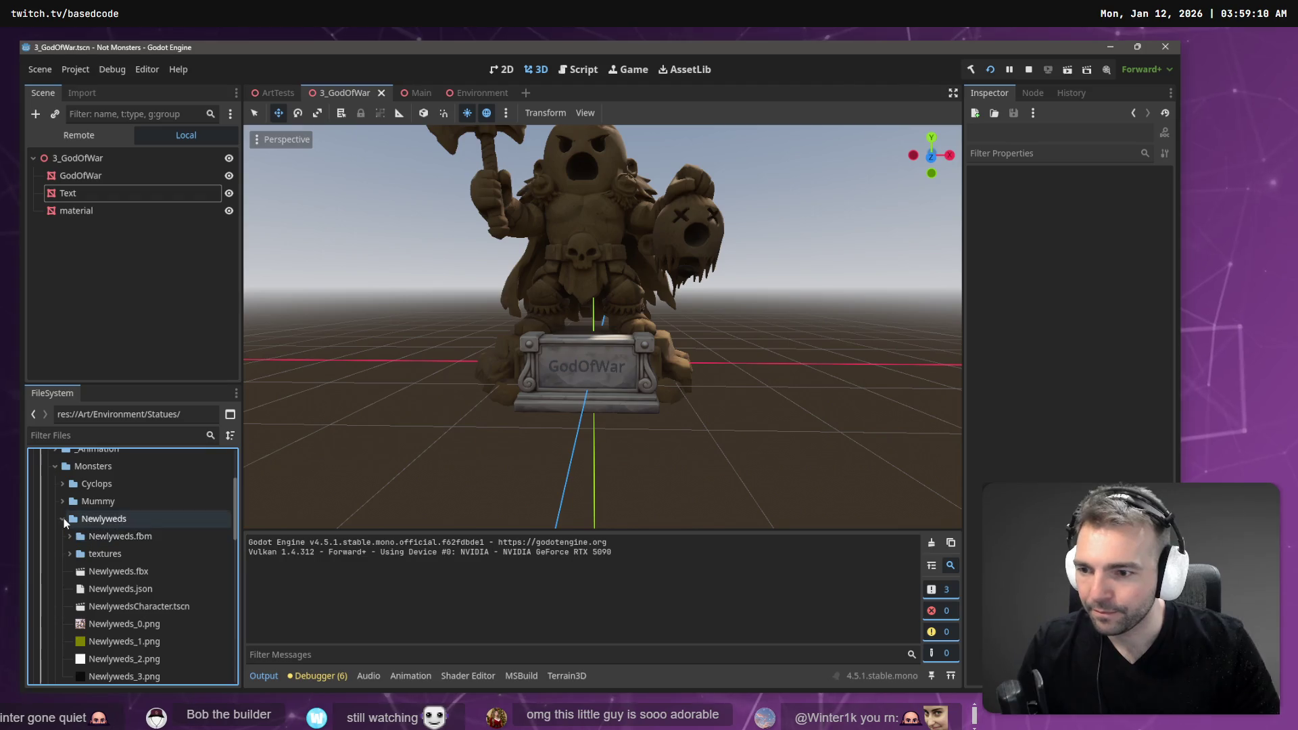
left_click(62, 519)
- Copy the absolute path of the Art/Characters/Monsters/Yeti folder and return to AccuRIG
right_click(90, 466)
left_click(181, 444)
right_click(84, 606)
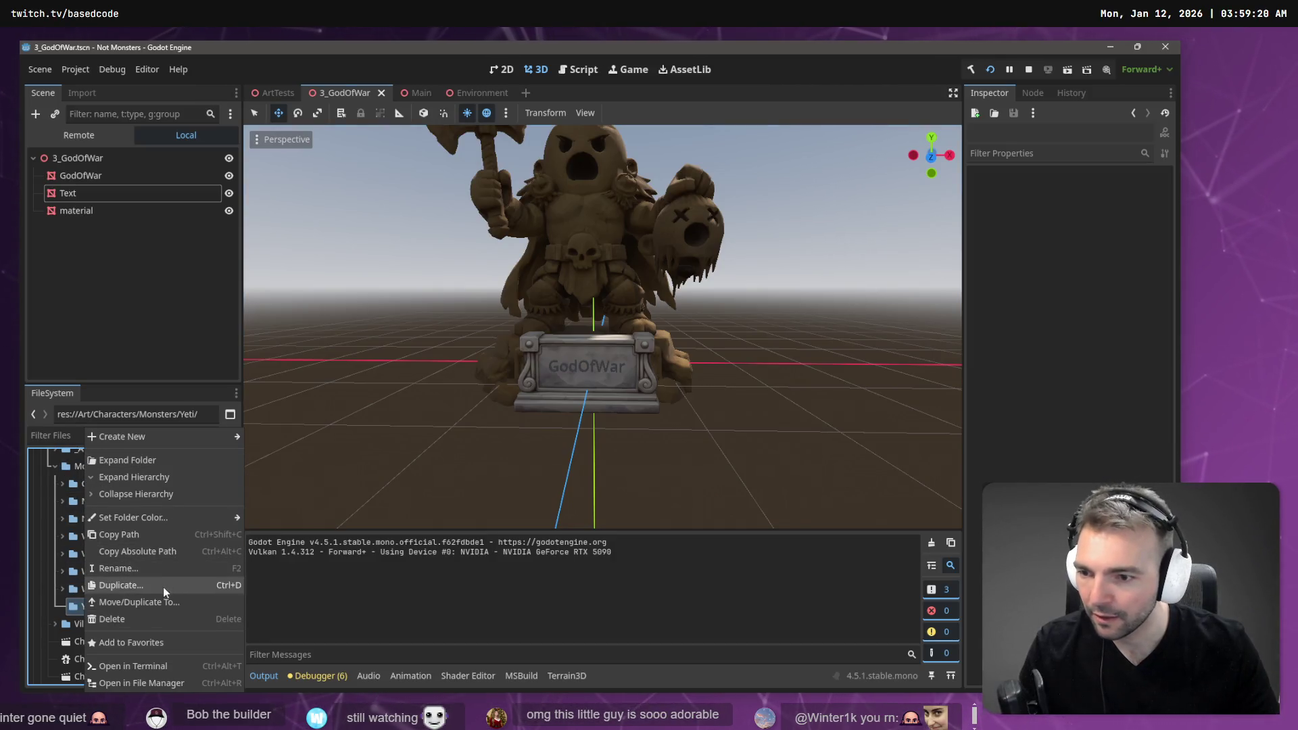
left_click(170, 553)
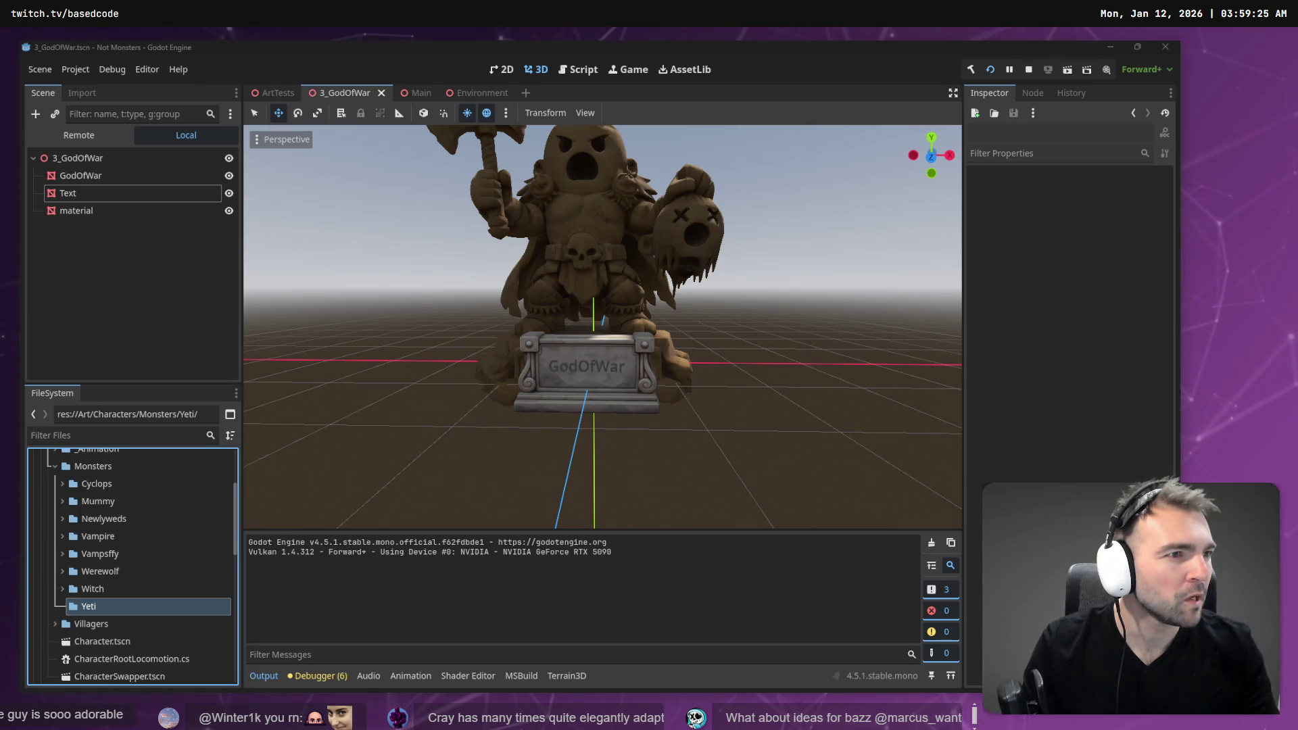
key("alt+Tab")
- Save the FBX as 'Yeti' in the pasted Monsters/Yeti folder path, then minimize AccuRIG
type("C:/Work/Based.NotMonsters/Art/Characters/Monsters/Yeti/")
left_click(366, 172)
type("C:/Work/Based.NotMonsters/Art/Characters/Monsters/Yeti/")
key("Return")
type("Yeti")
key("Return")
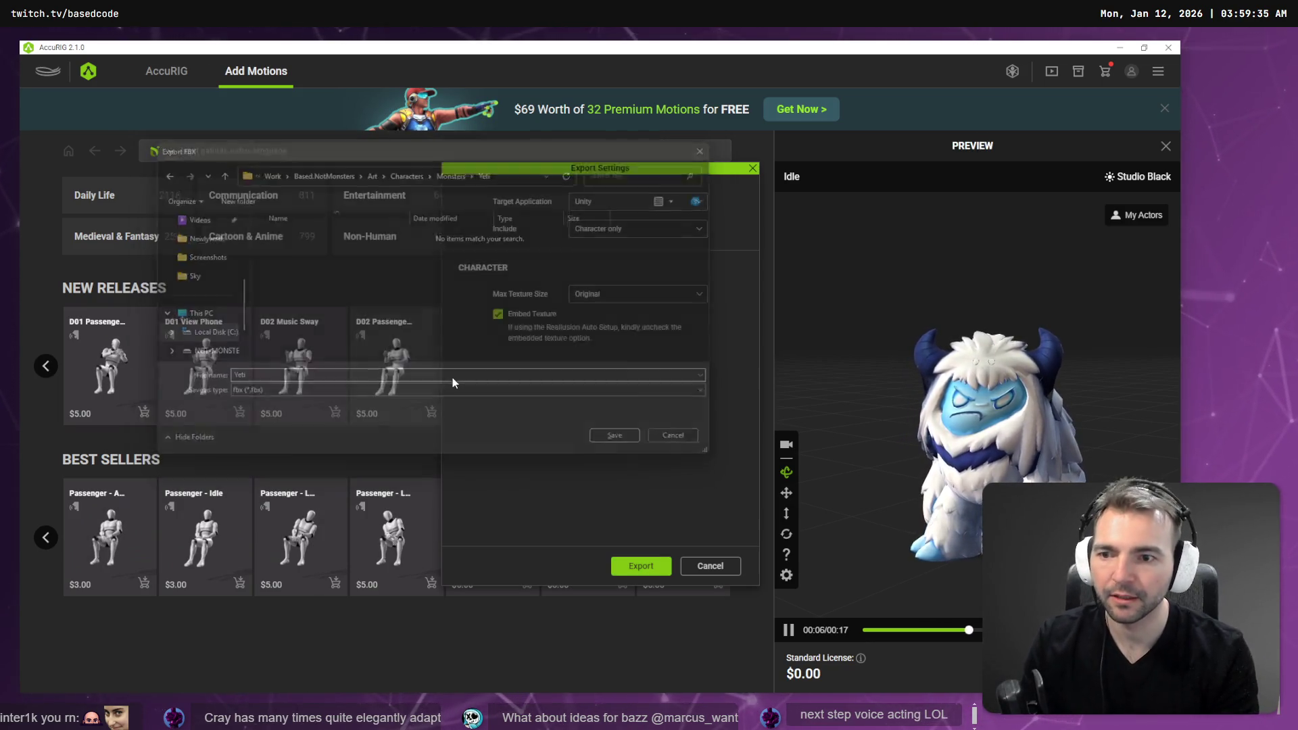
left_click(1116, 49)
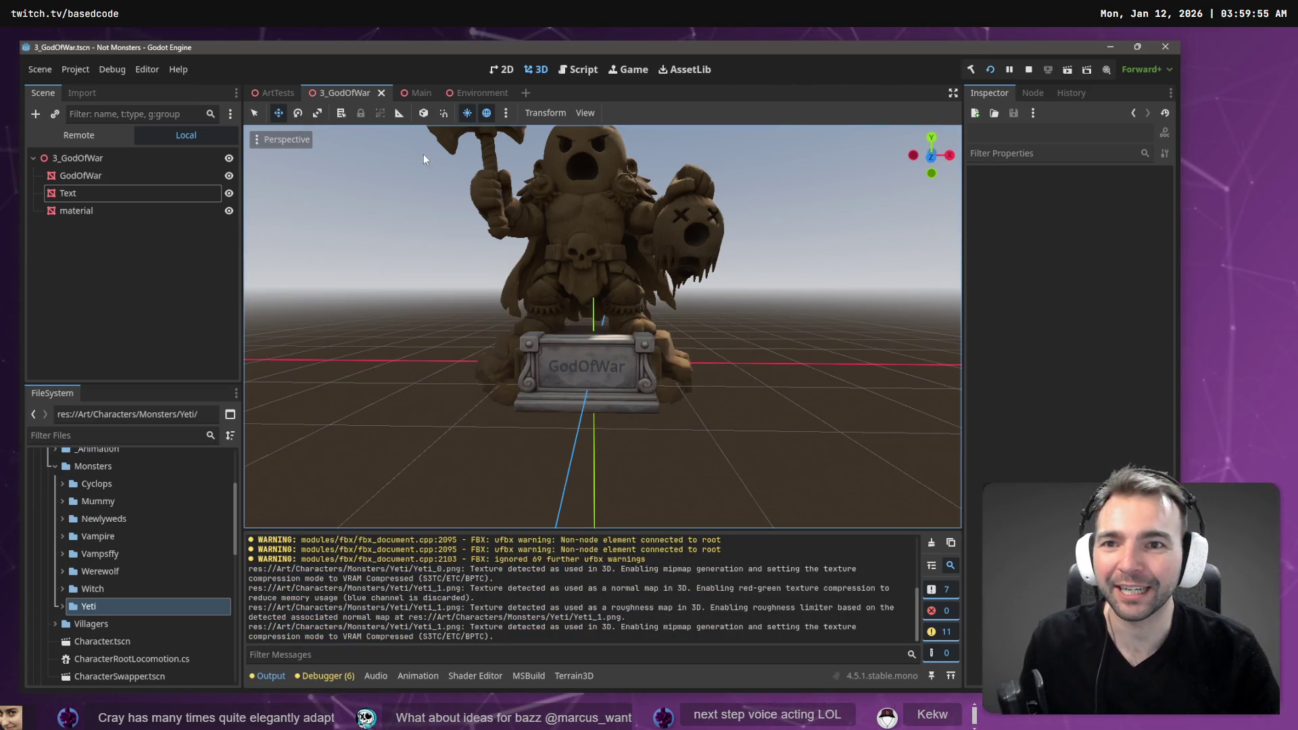
- Open Character.tscn from the Environment scene's FileSystem, then return to the ArtTests scene
left_click(472, 98)
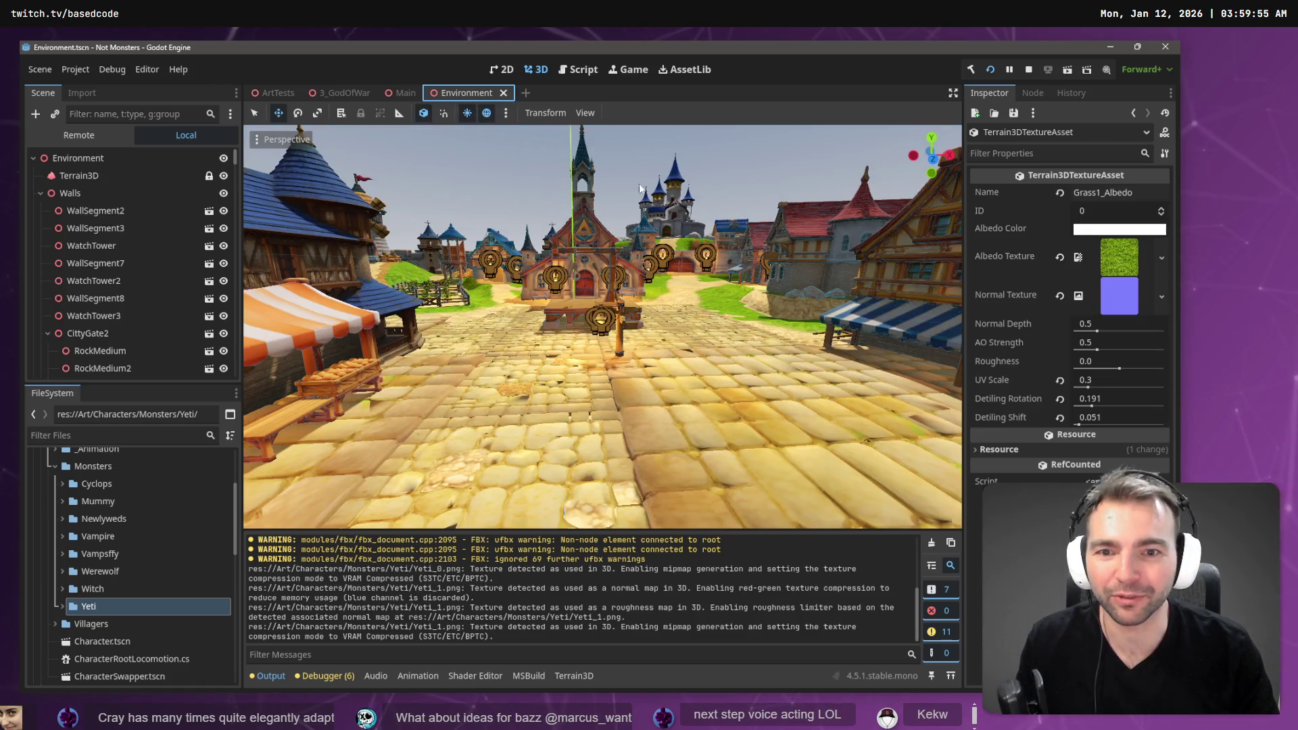
left_click_drag(635, 196, 635, 196)
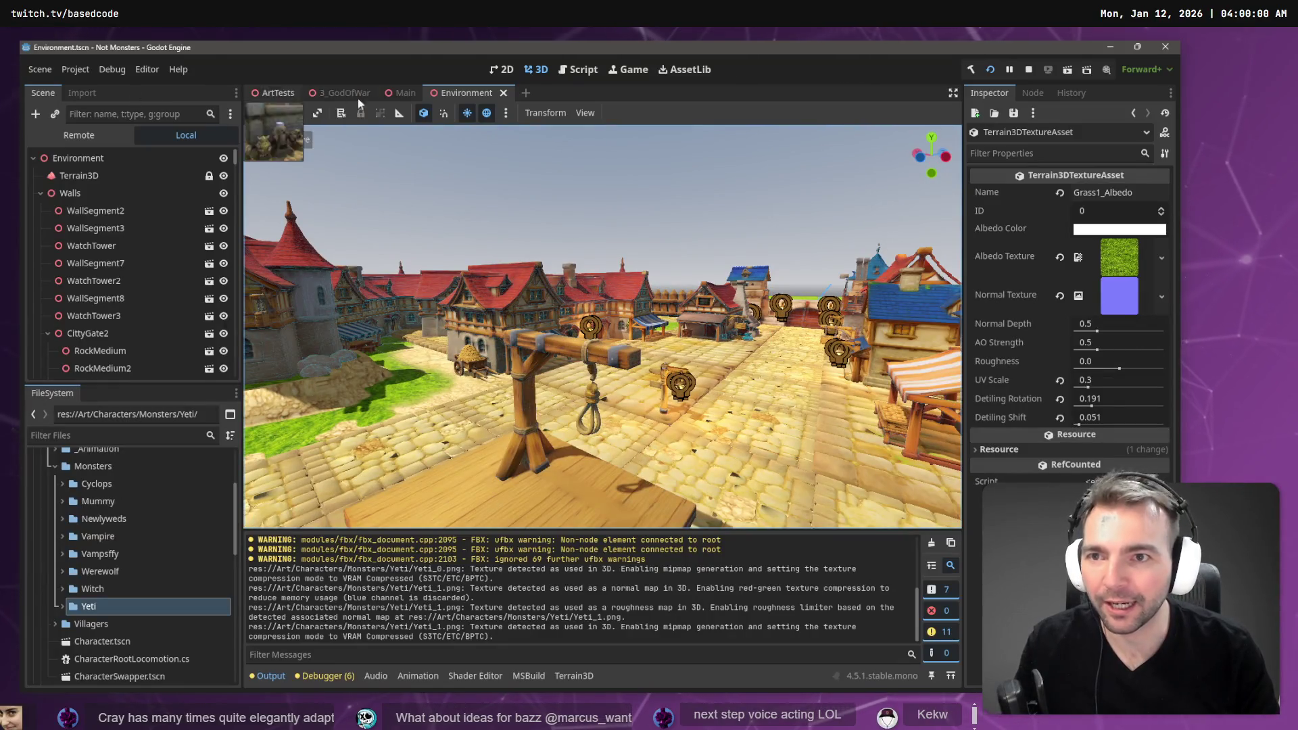
double_click(89, 641)
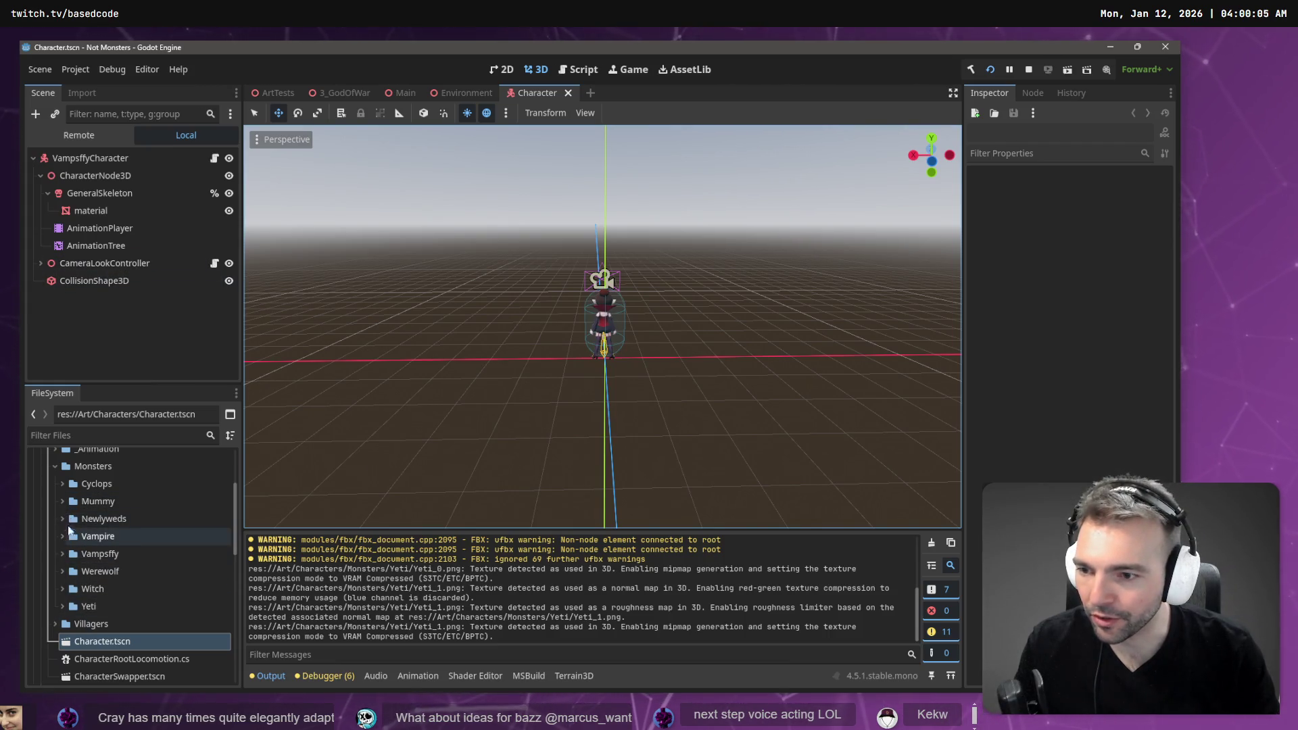
left_click(274, 89)
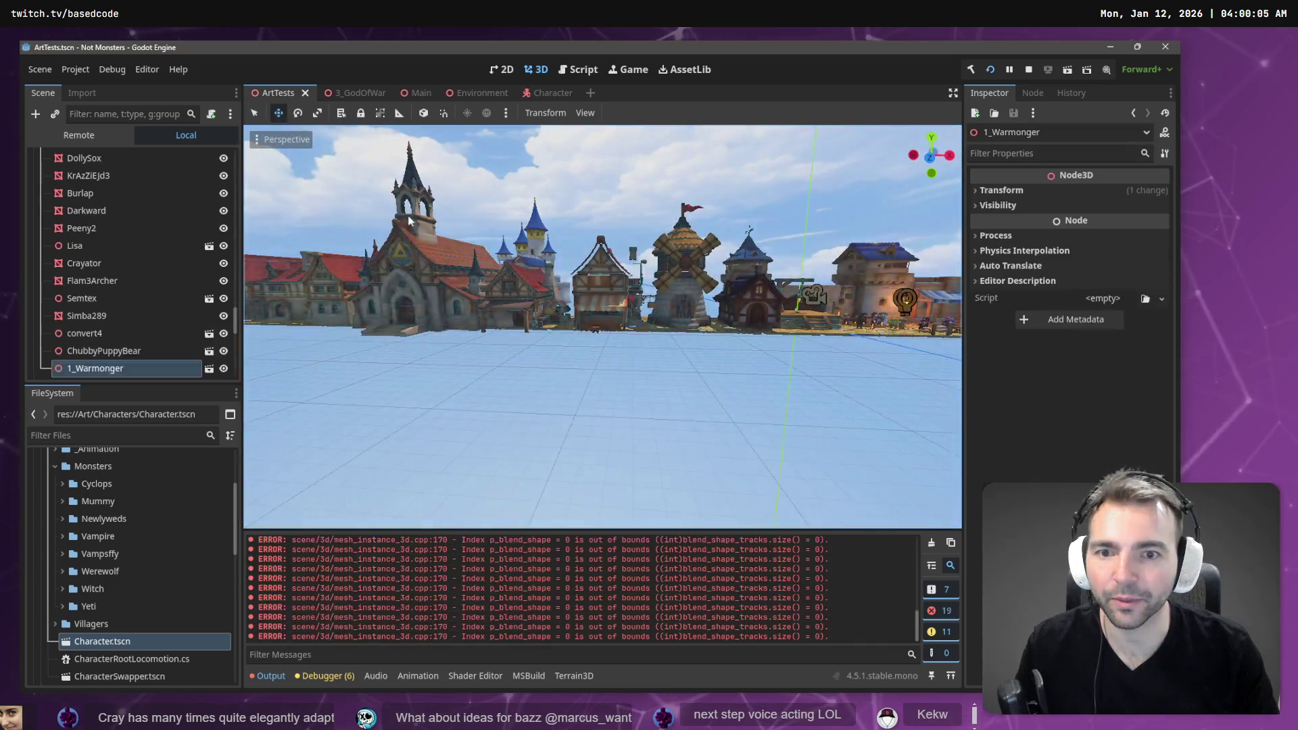
- Fly toward the werewolf and drop Yeti.fbx from the Yeti folder into the scene behind it
key("w")
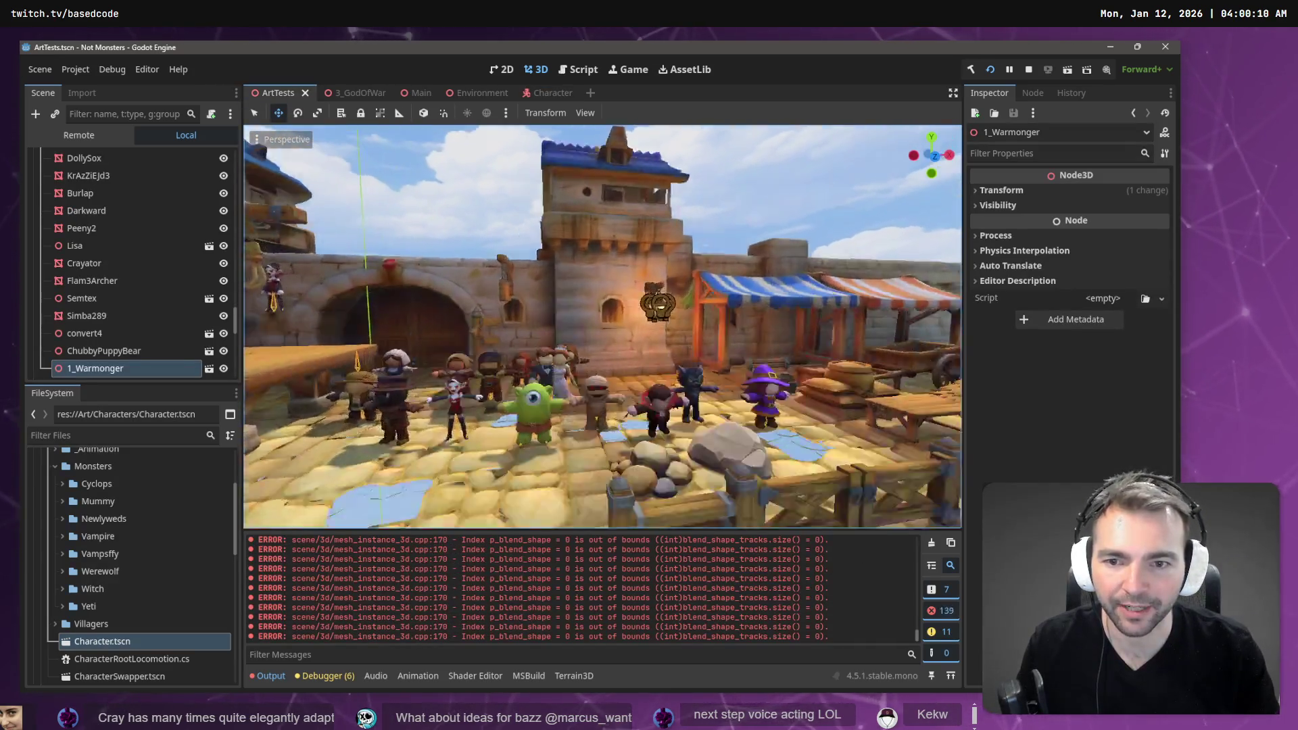
key("w")
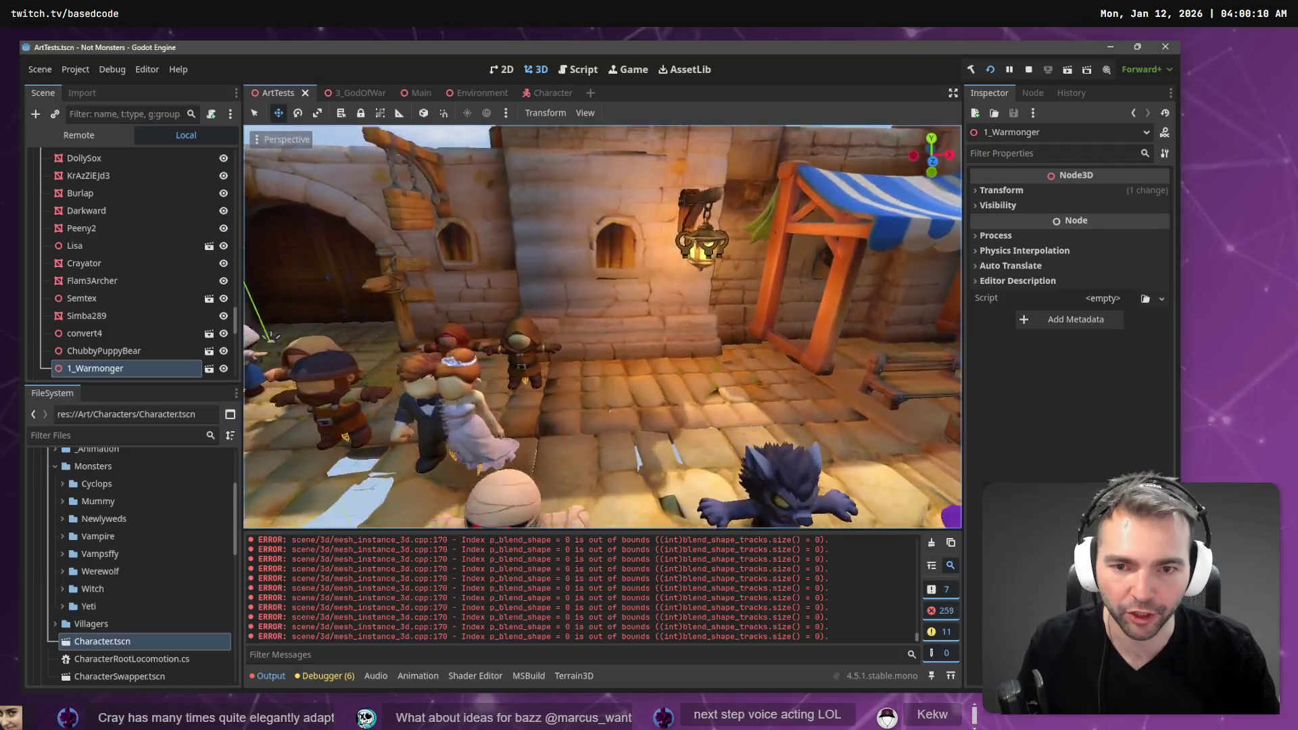
key("w")
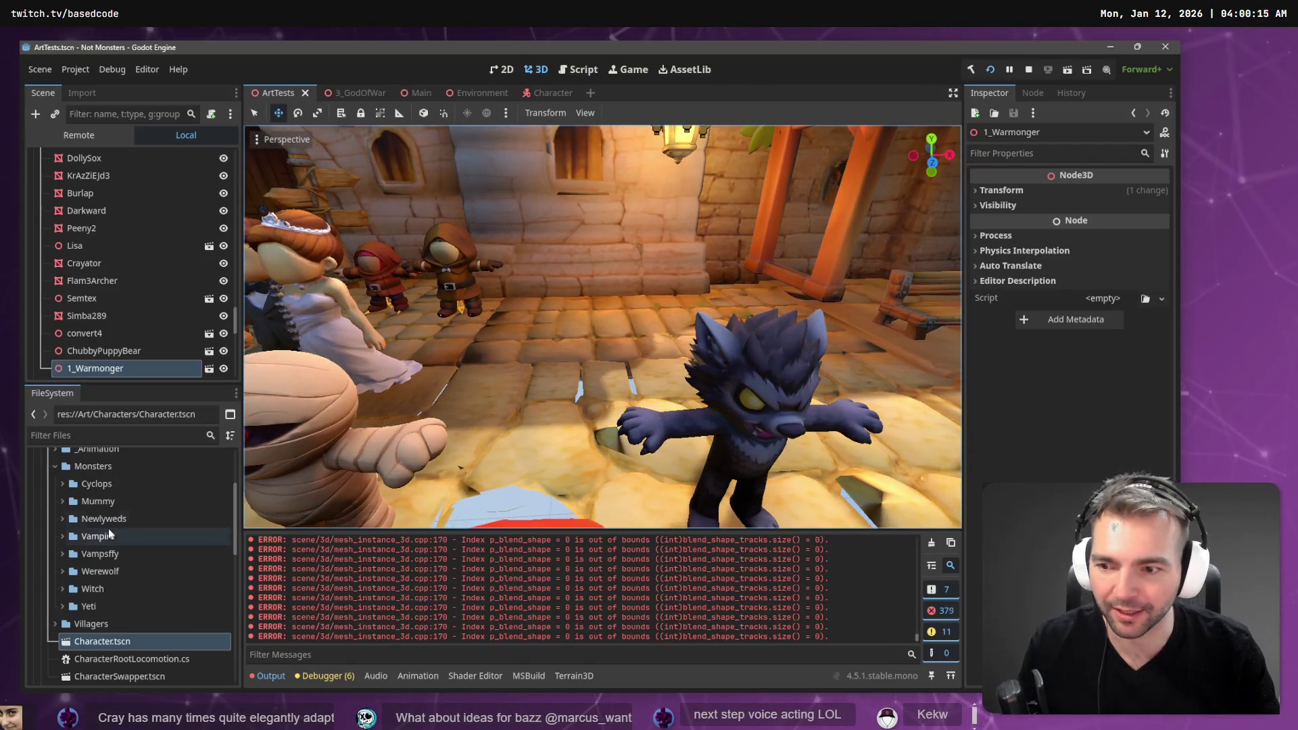
left_click(62, 606)
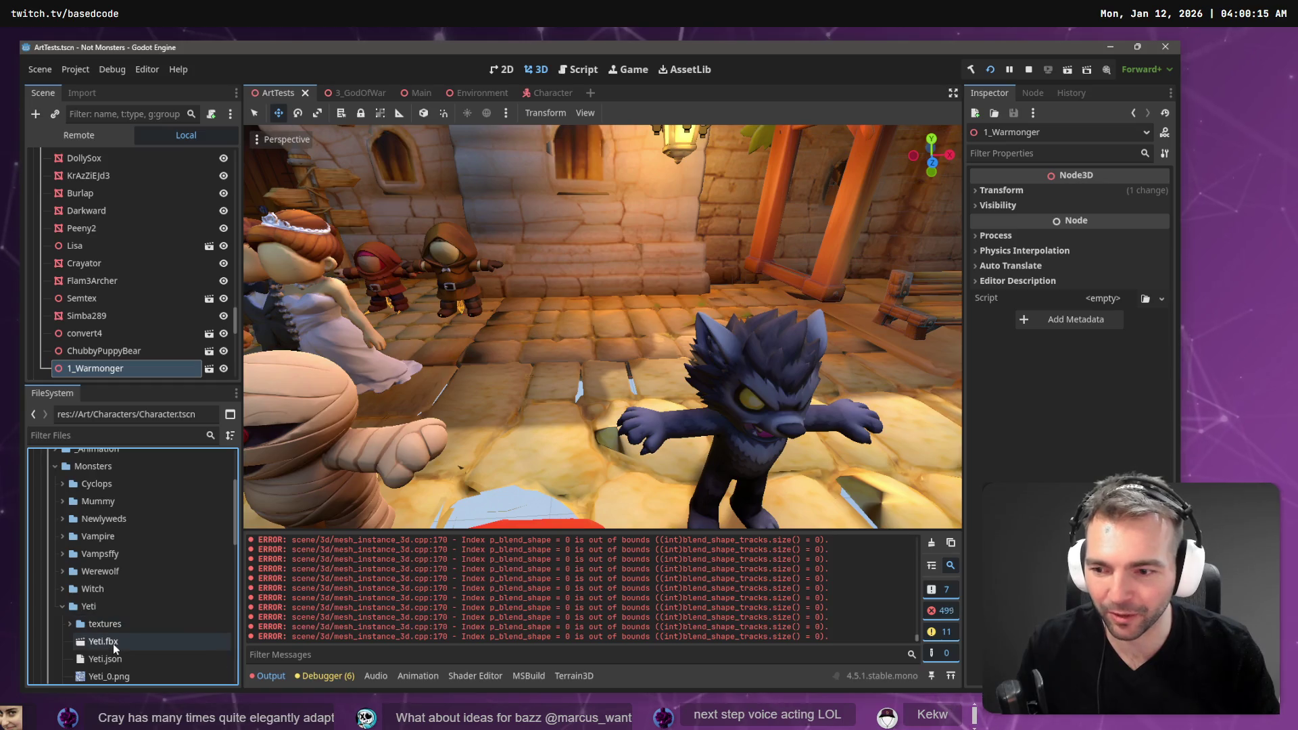
scroll(118, 632, "down", 2)
mouse_move(125, 585)
left_mouse_down()
mouse_move(518, 411)
mouse_move(570, 368)
mouse_move(584, 376)
left_mouse_up()
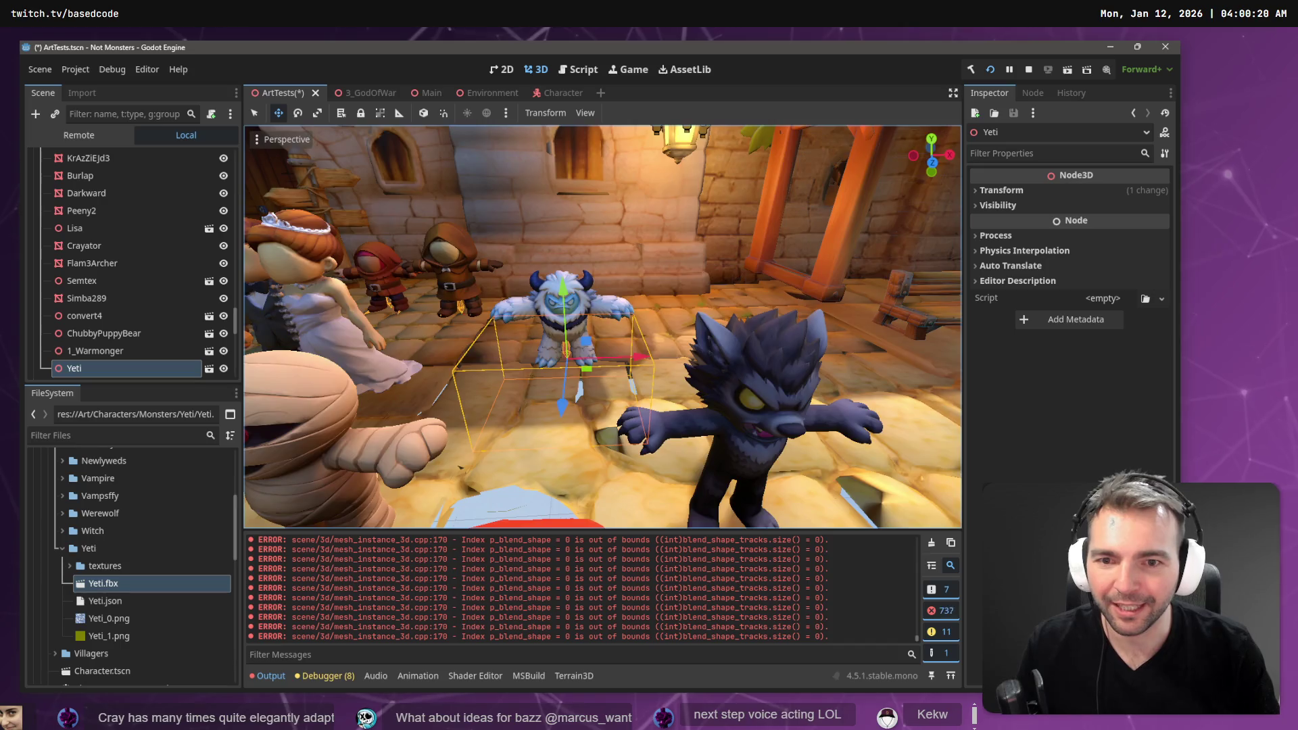
scroll(584, 376, "down", 5)
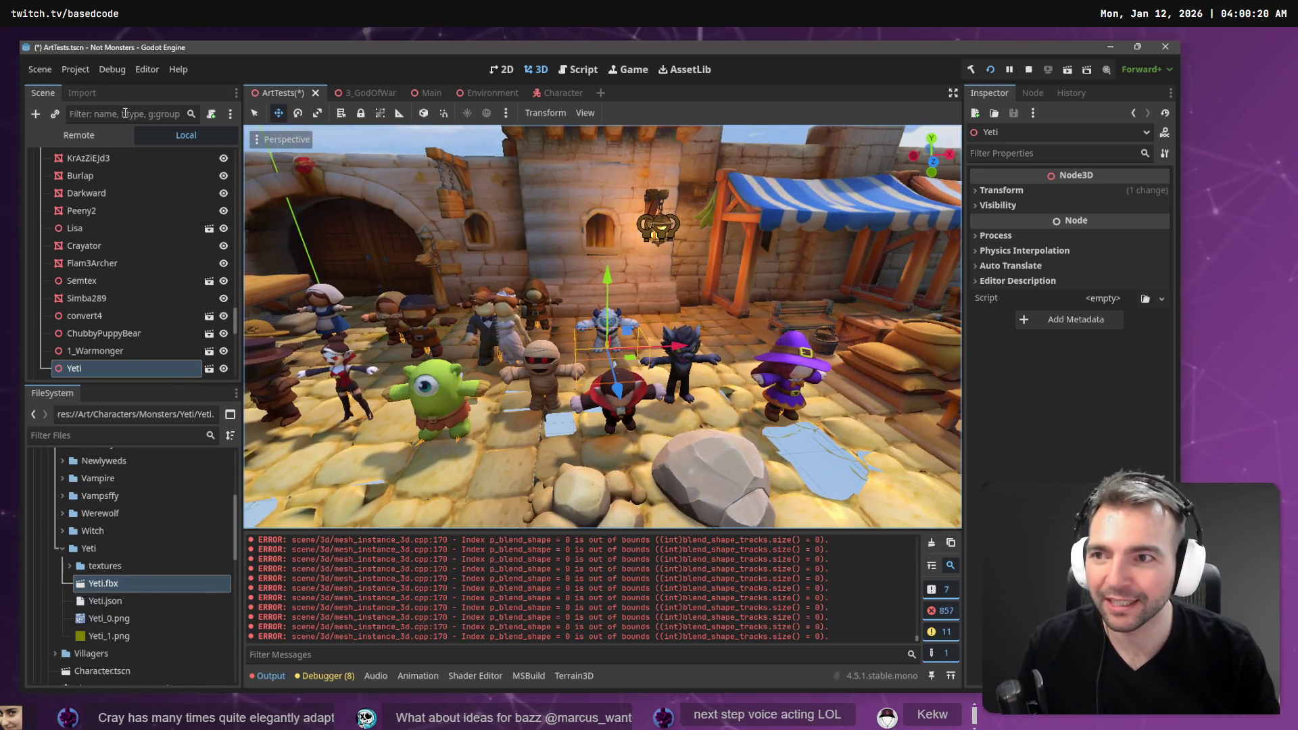
left_click(82, 92)
- Reimport Yeti.fbx with a Root Scale of 1.5 and view it from the right
left_click(181, 280)
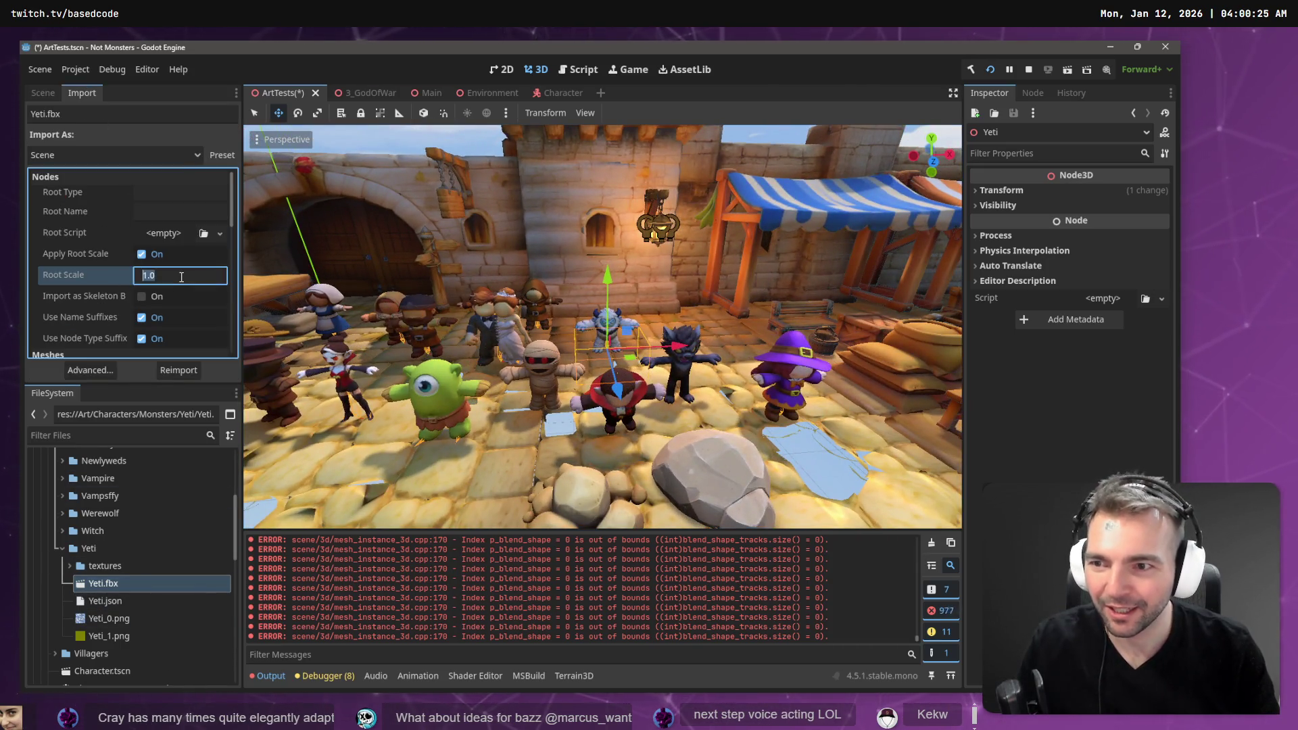
type("1.5")
key("Return")
left_click(178, 371)
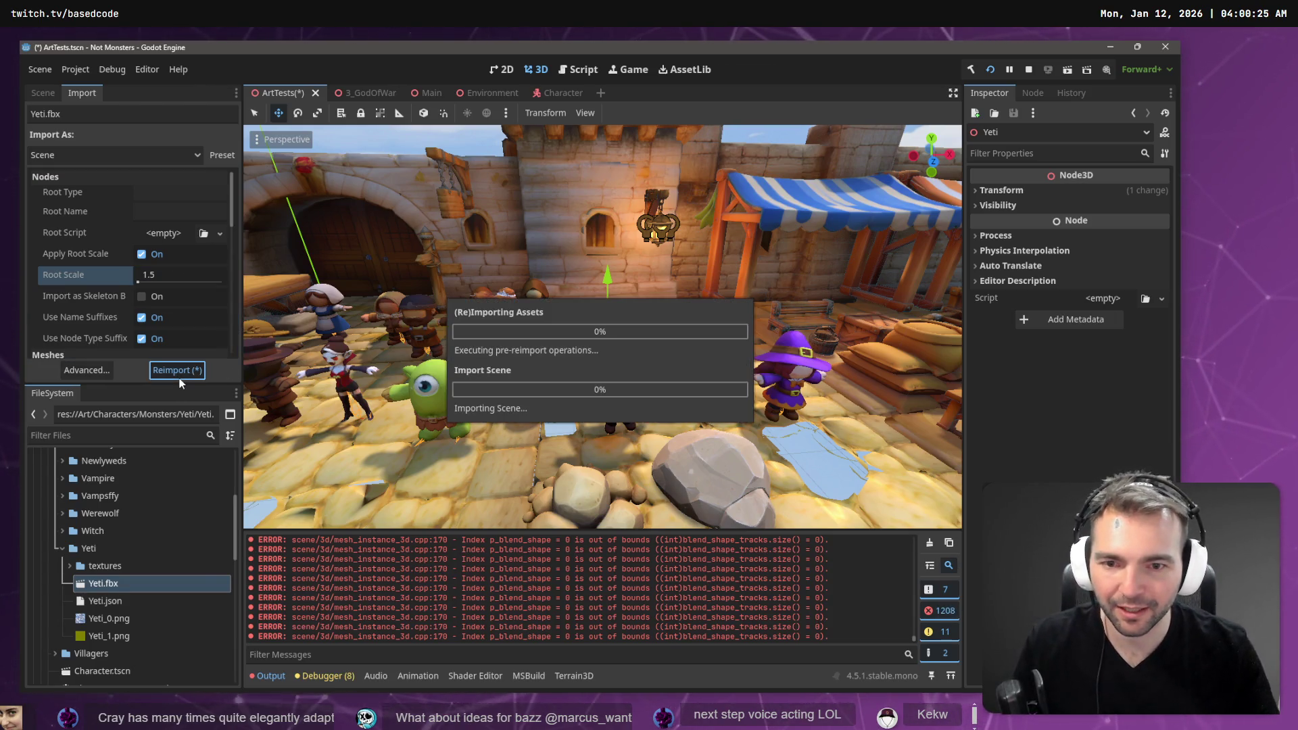
scroll(602, 326, "up", 5)
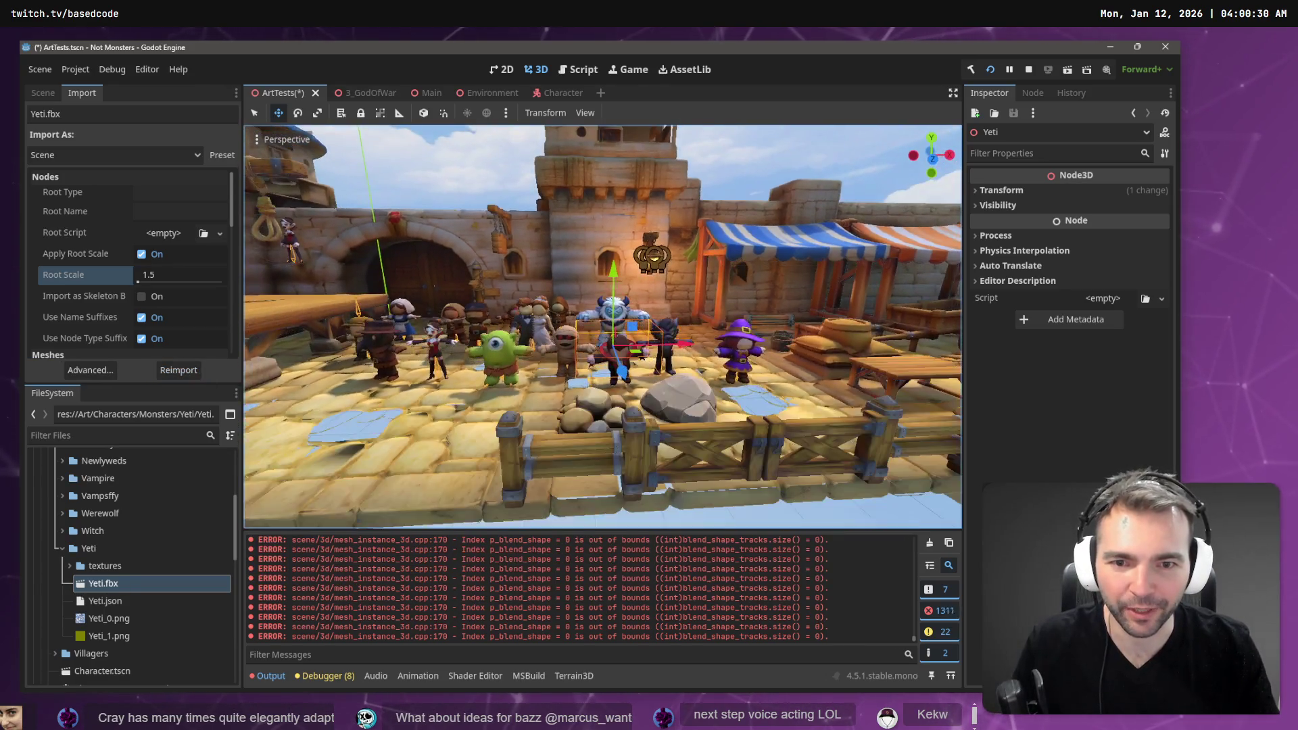
mouse_move(609, 331)
left_mouse_down()
mouse_move(685, 366)
mouse_move(541, 350)
mouse_move(520, 297)
mouse_move(531, 344)
left_mouse_up()
- Lower the Yeti's Root Scale to 1.4 and reimport it
left_click(173, 275)
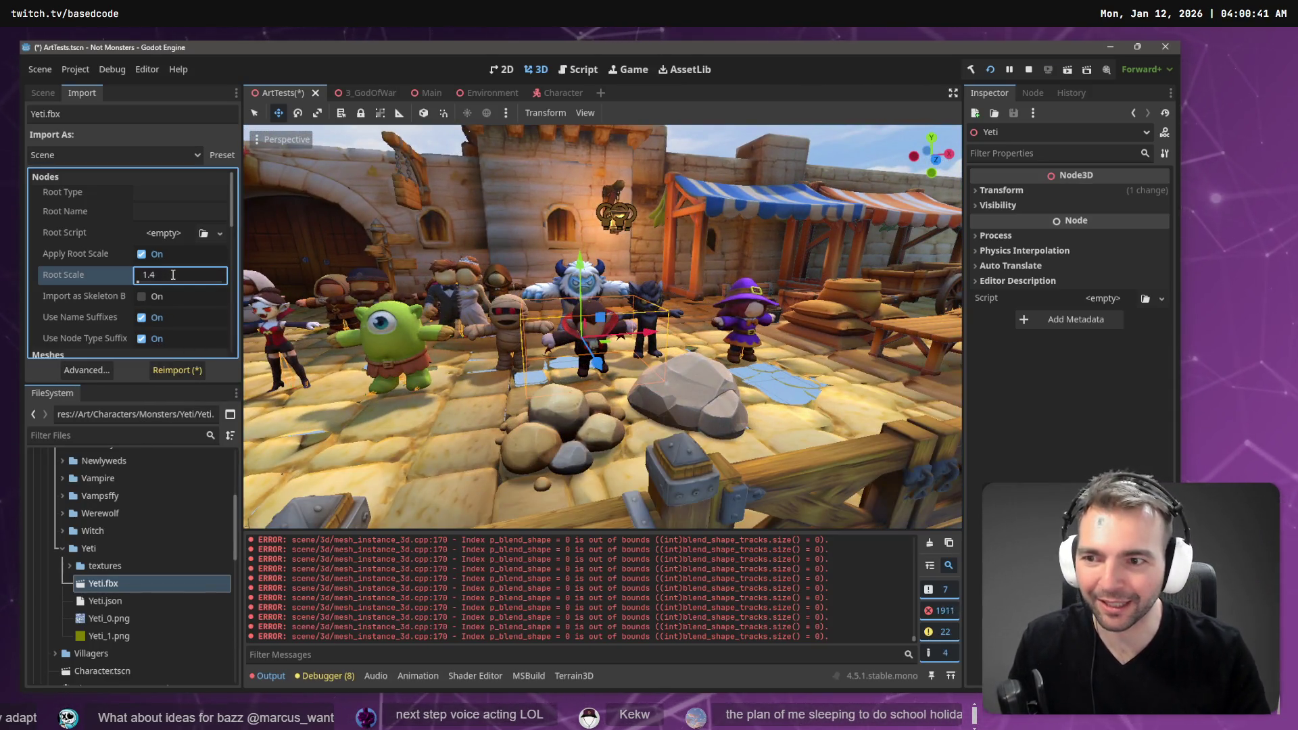
key("BackSpace")
type("4")
key("Return")
left_click(177, 371)
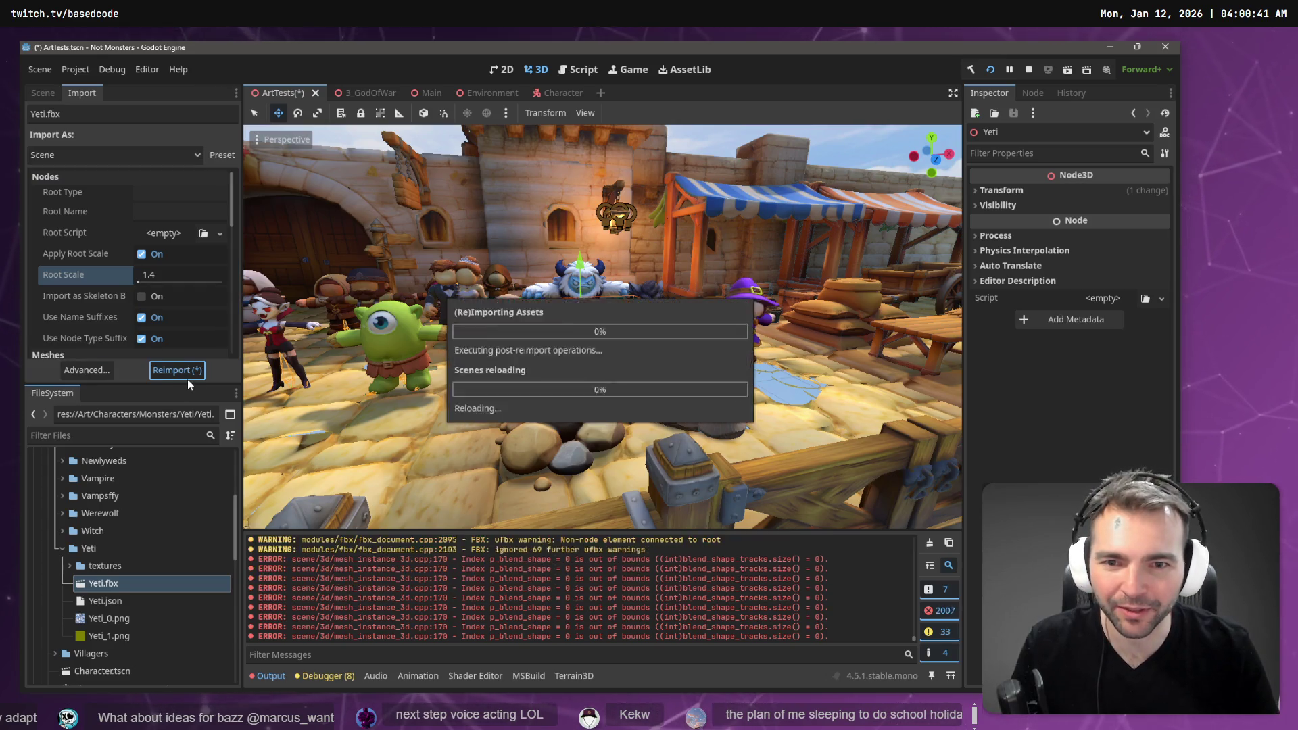
key("w")
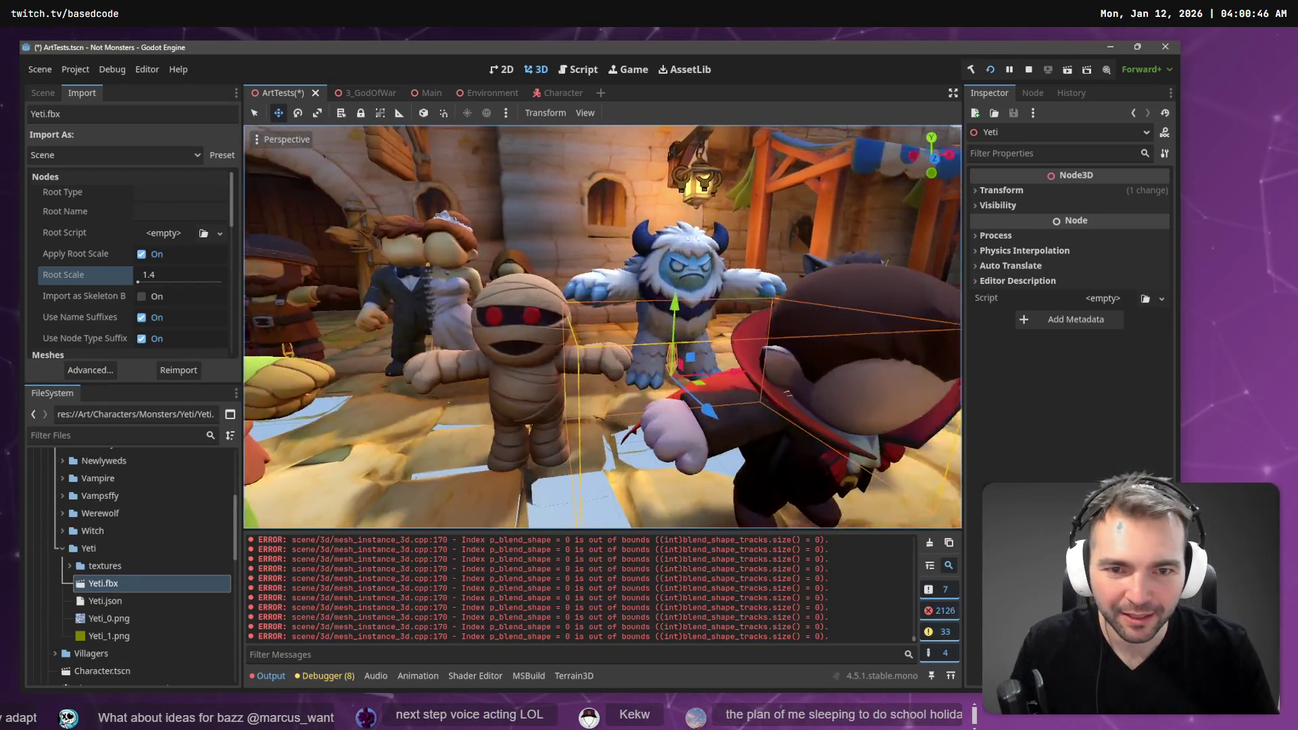
key("s")
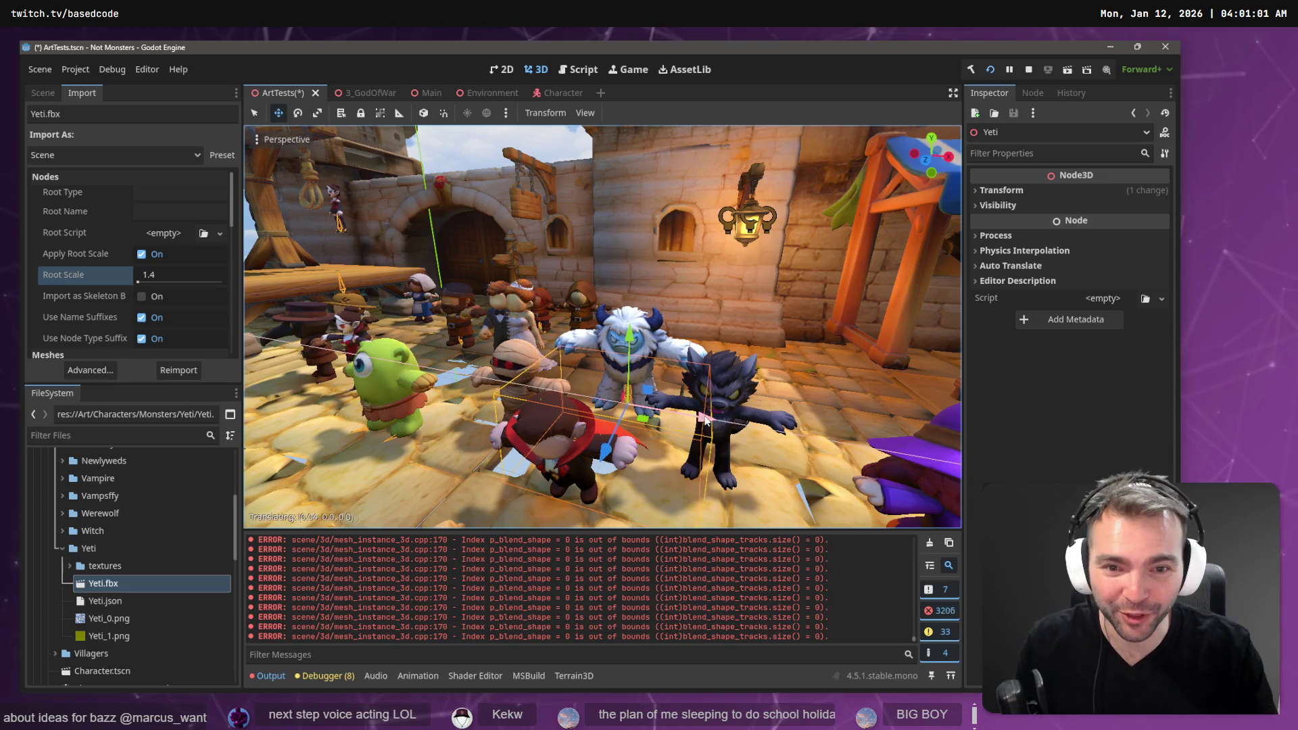
key("w")
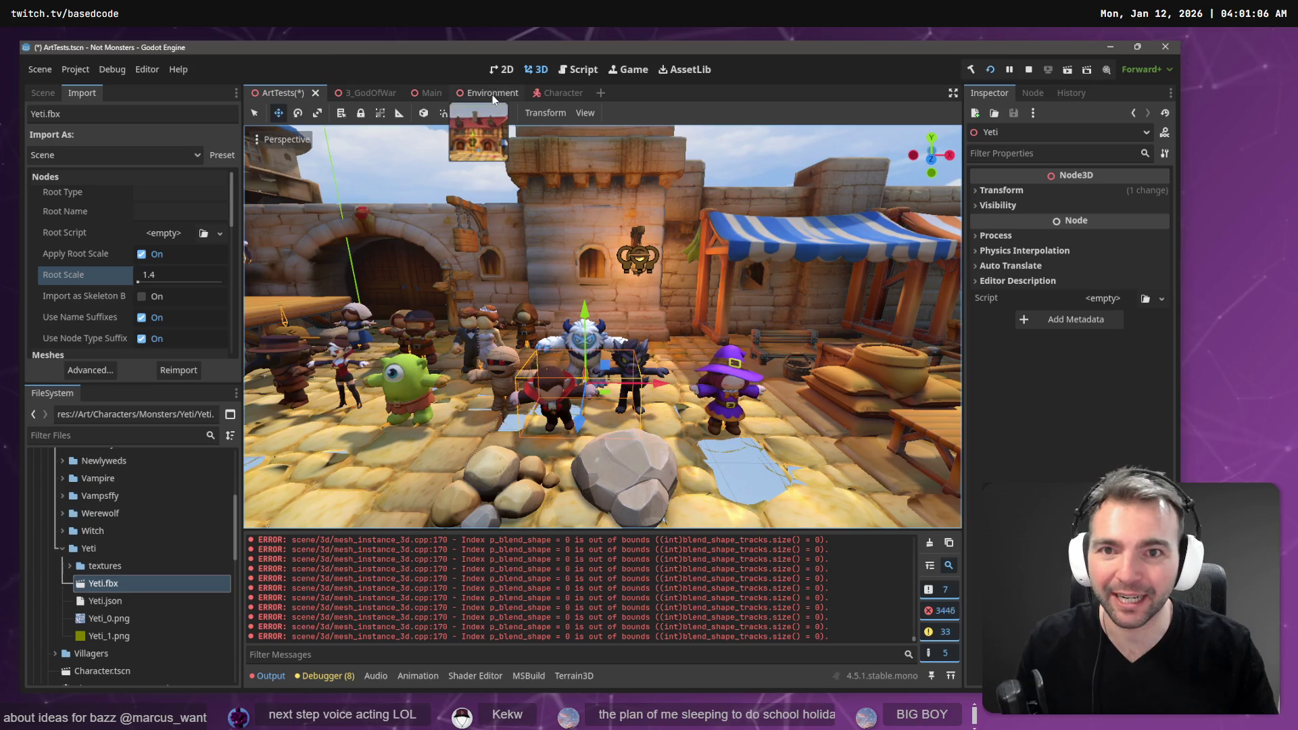
- In the Character scene, give the Yeti's Skeleton3D a new SkeletonProfileHumanoid bone map and reimport
left_click(558, 92)
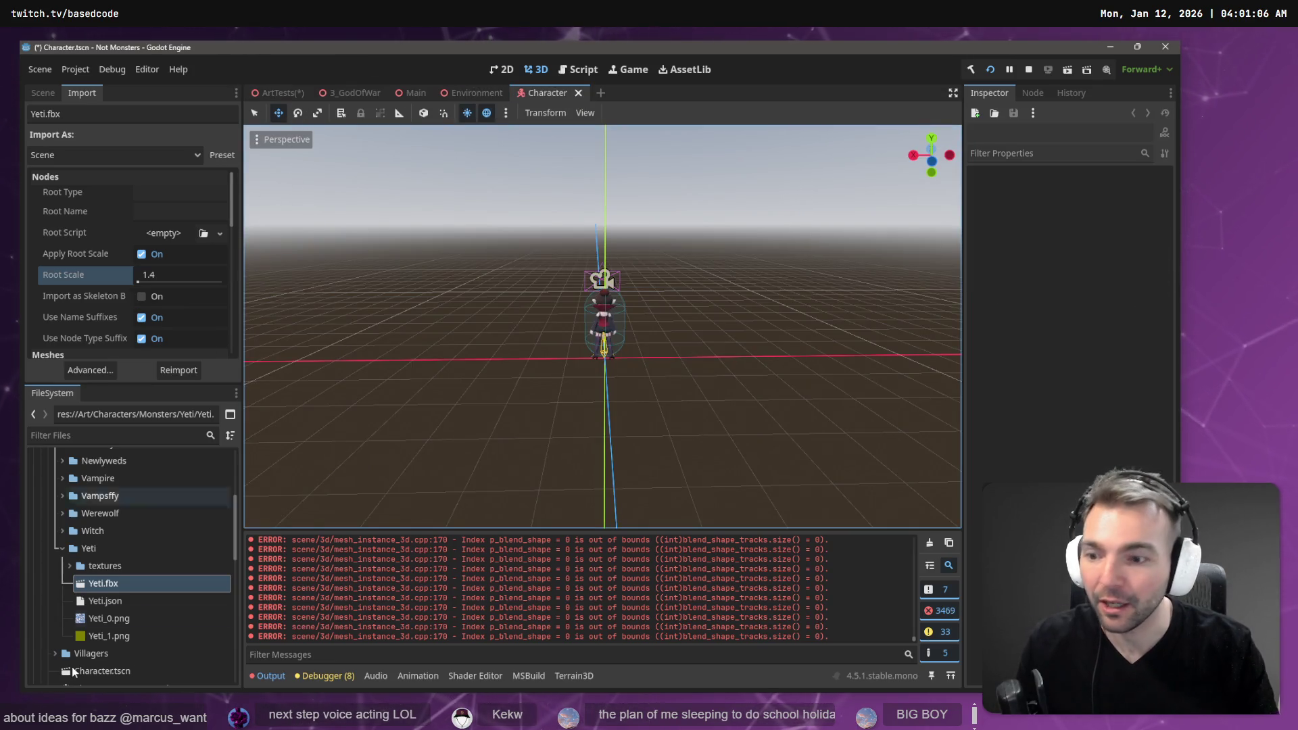
left_click(90, 370)
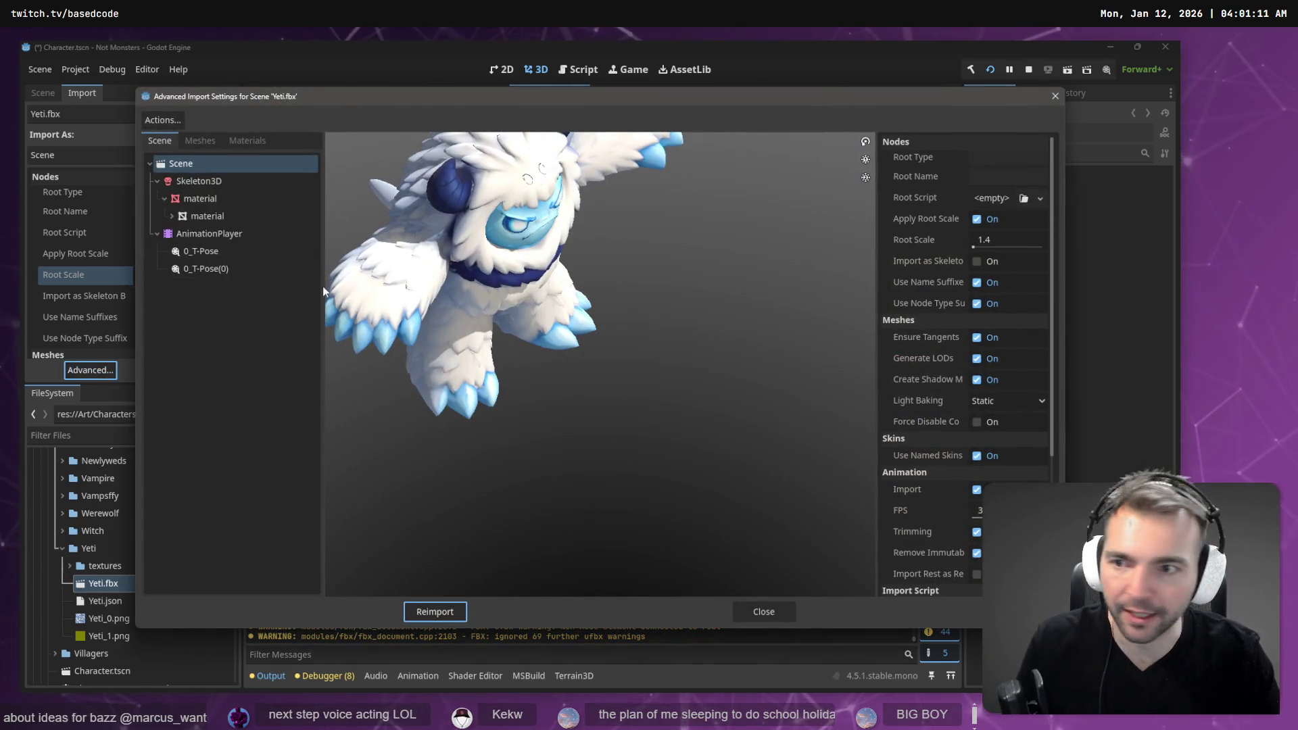
left_click(239, 180)
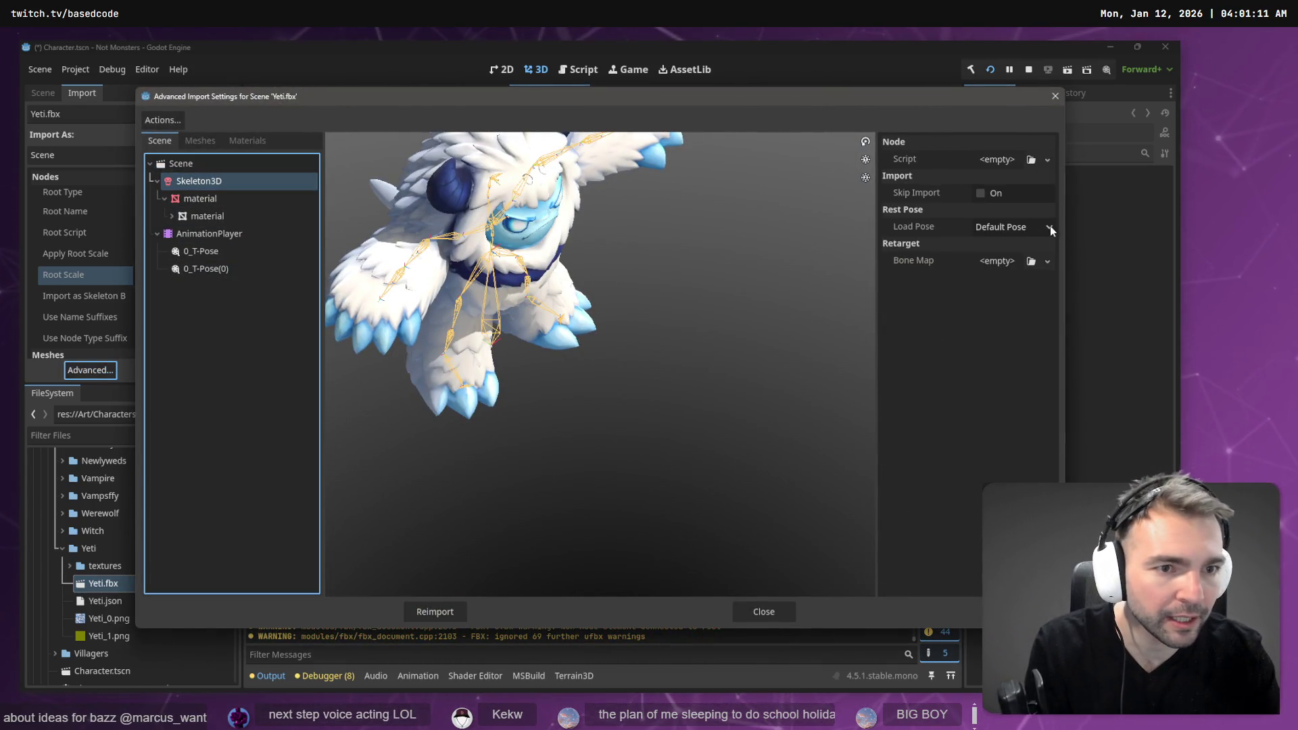
left_click(1047, 261)
left_click(1044, 304)
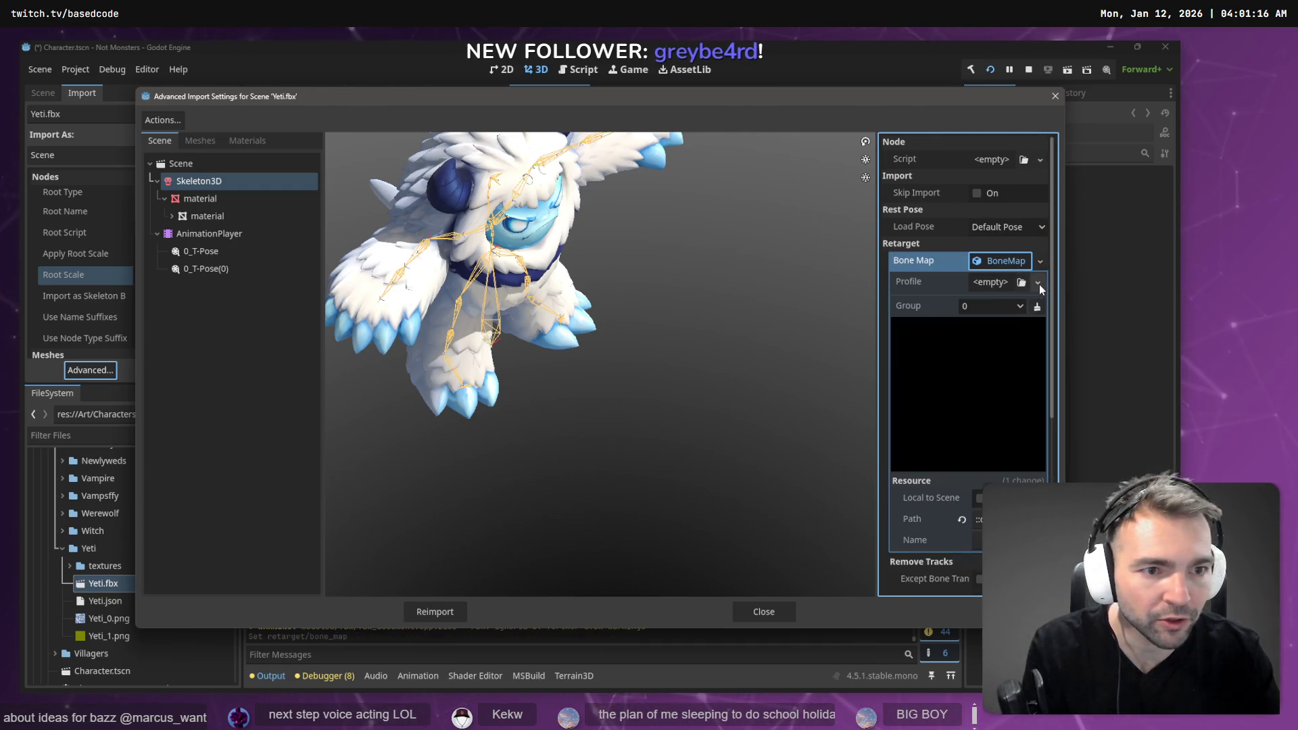
left_click(1038, 283)
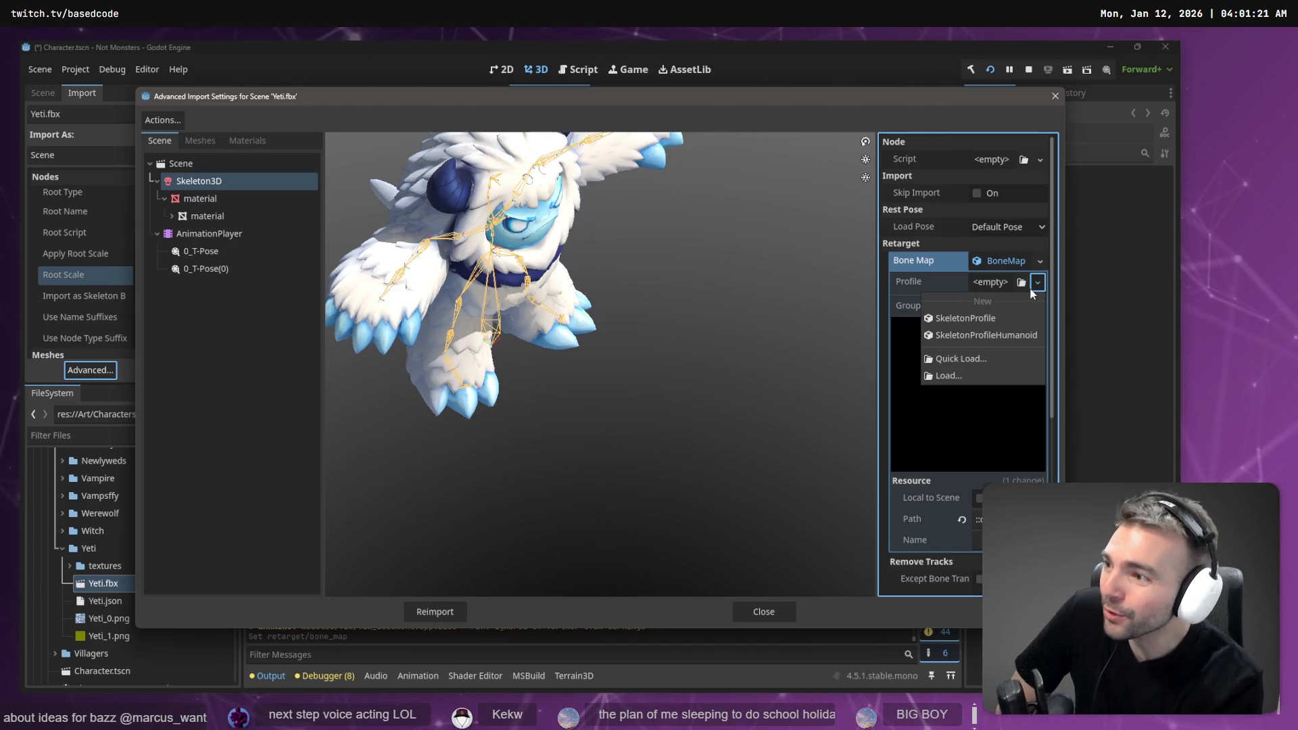
left_click(993, 335)
scroll(1020, 356, "down", 2)
scroll(1011, 356, "up", 2)
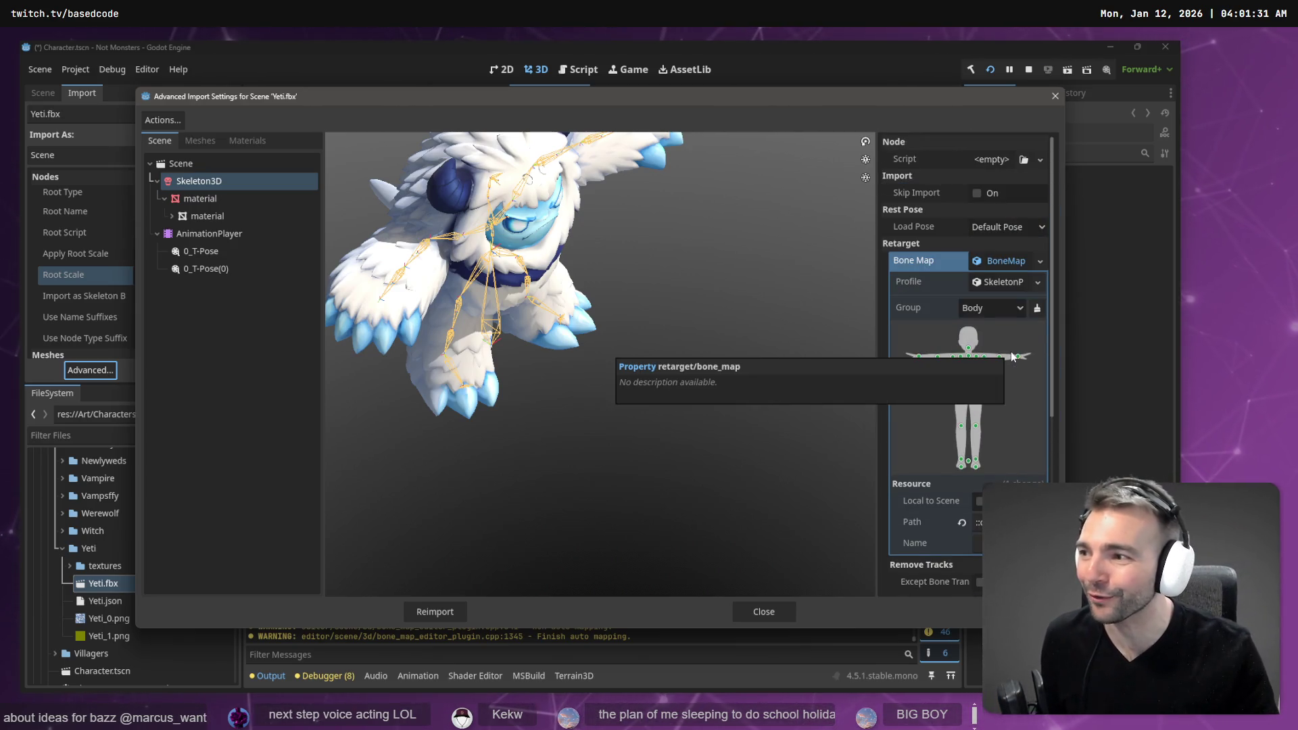
scroll(1012, 356, "down", 2)
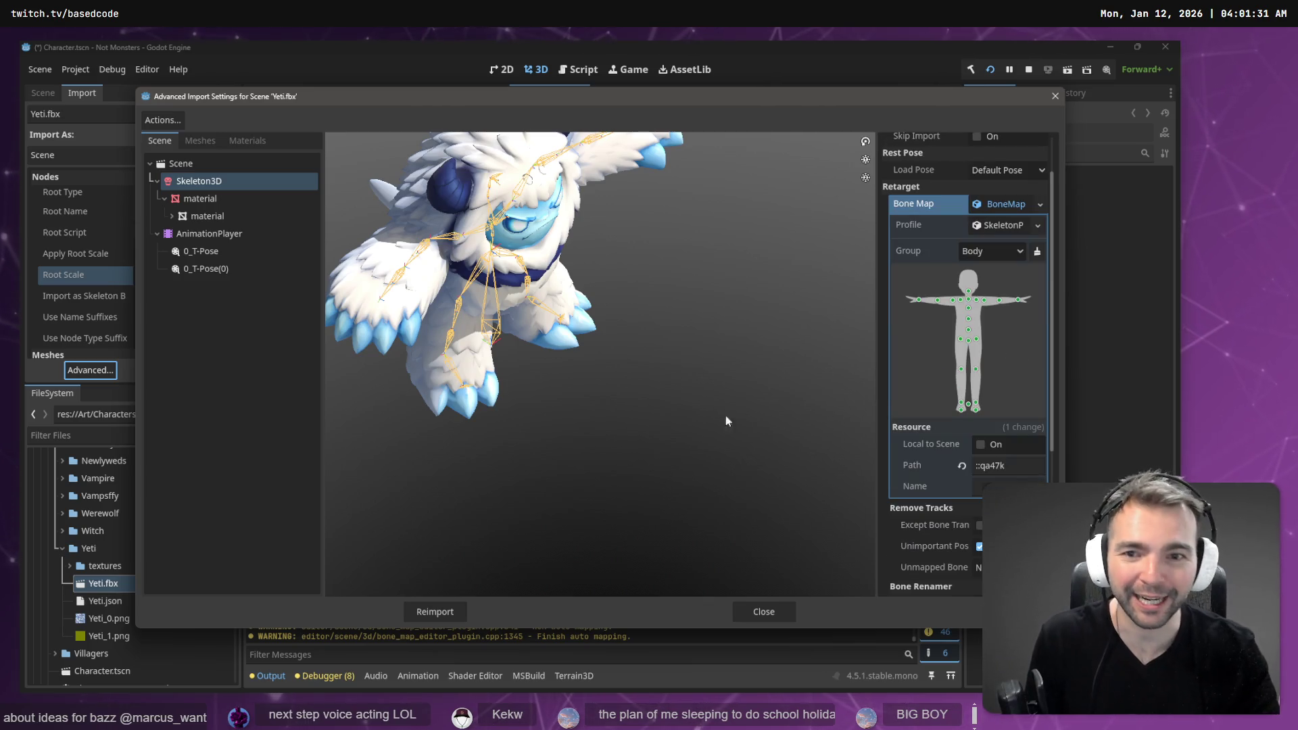
left_click(433, 610)
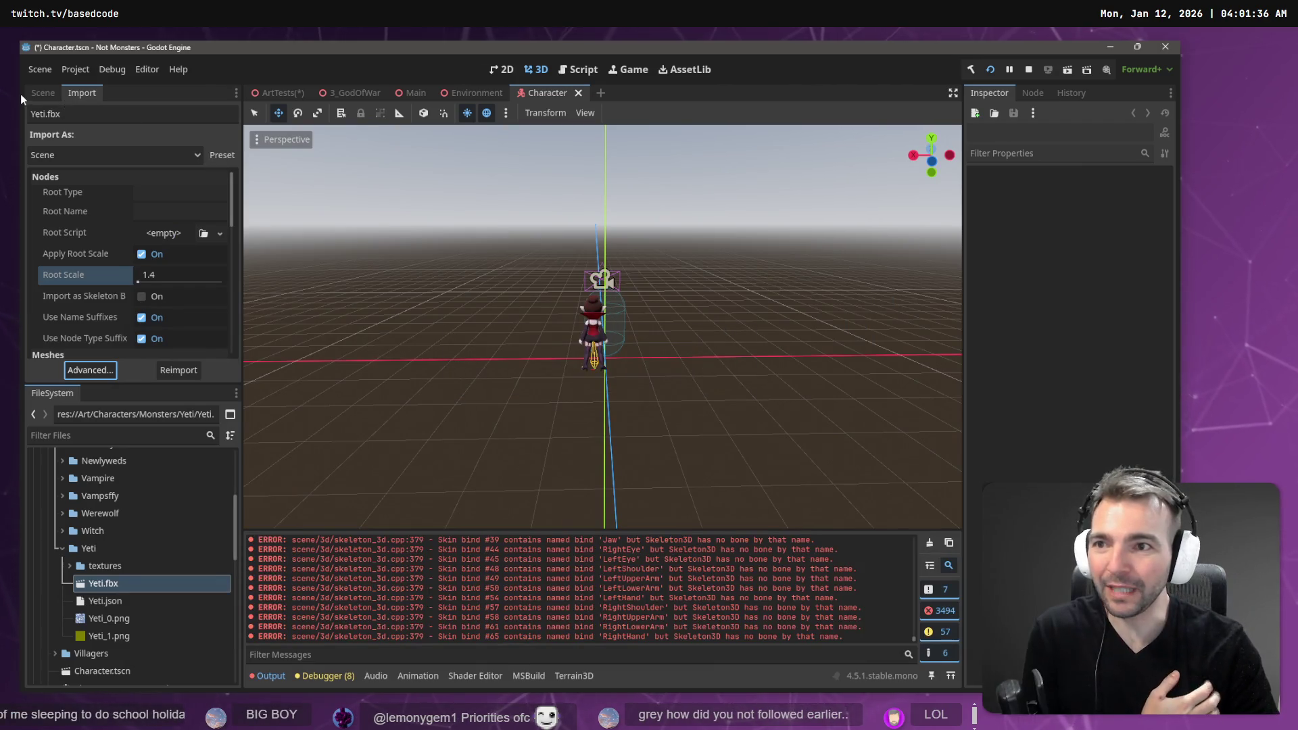
- Rename the VampsffyCharacter root node to YetiCharacter
left_click(39, 93)
left_click(112, 195)
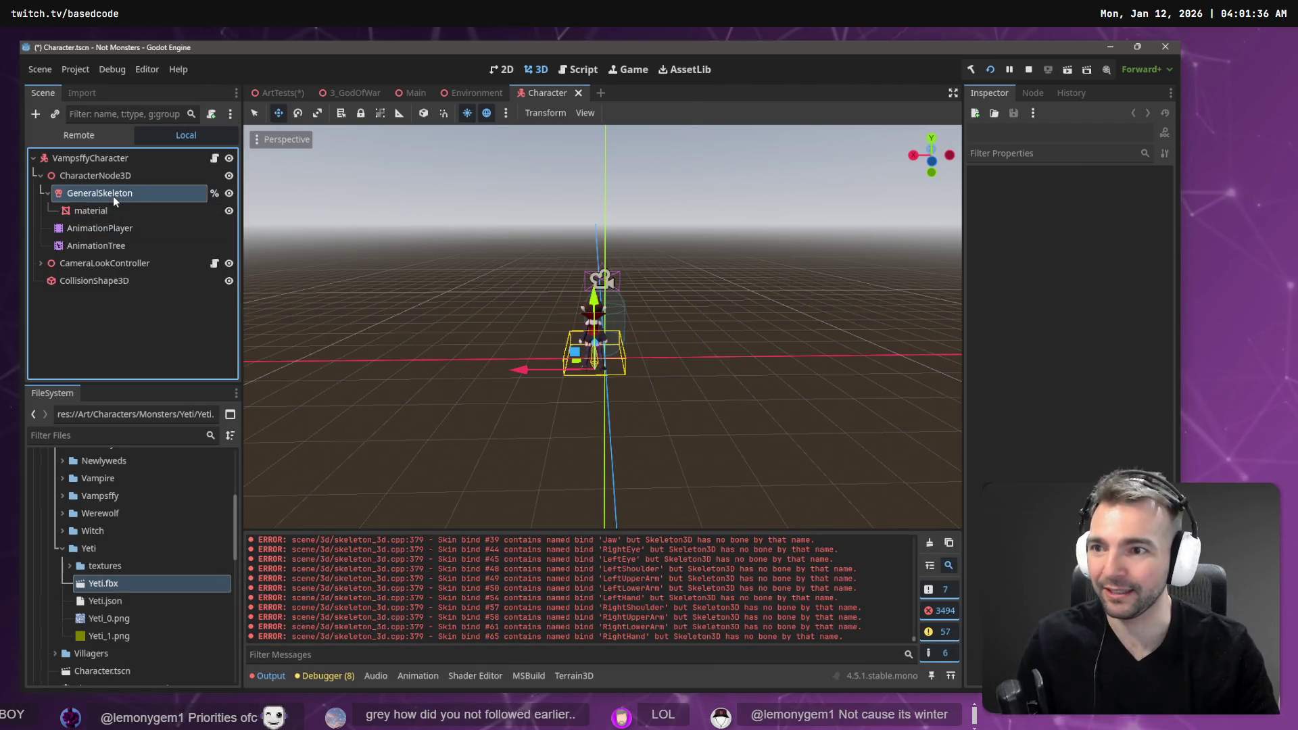
left_click_drag(100, 246, 104, 160)
double_click(104, 160)
type("Yeti")
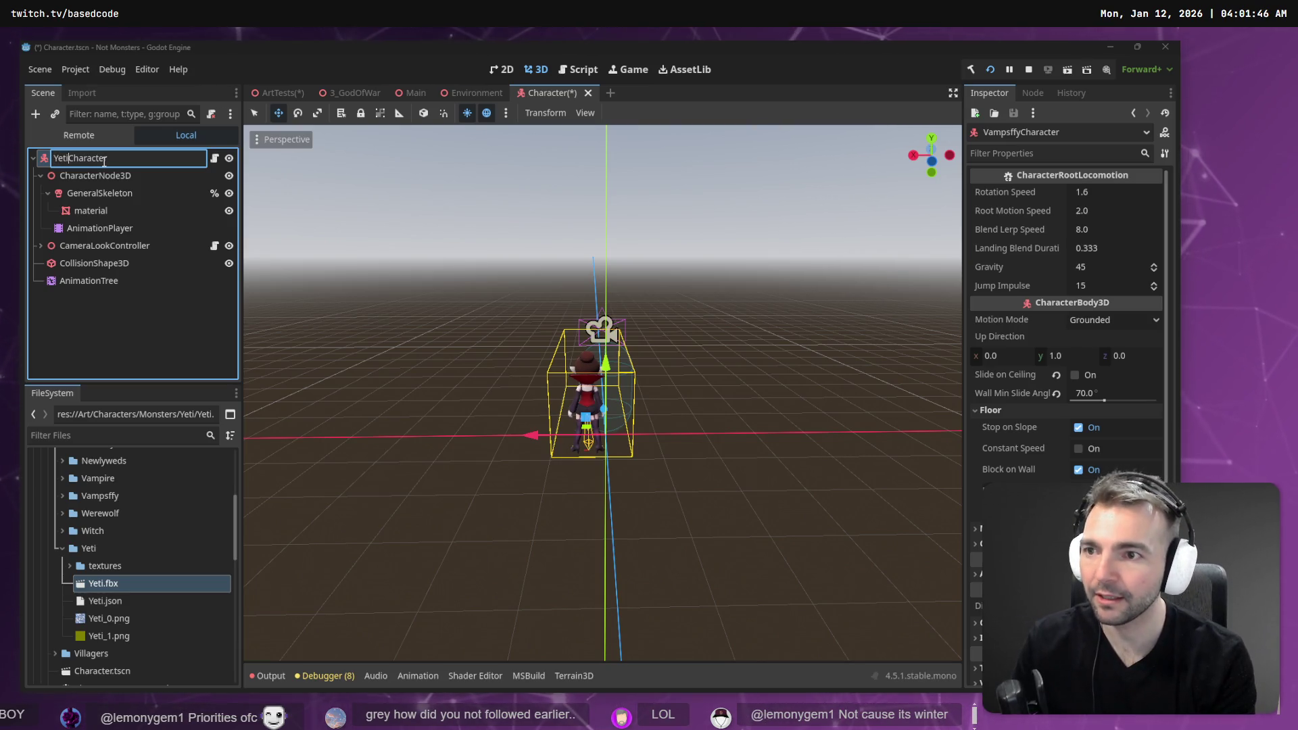
key("Return")
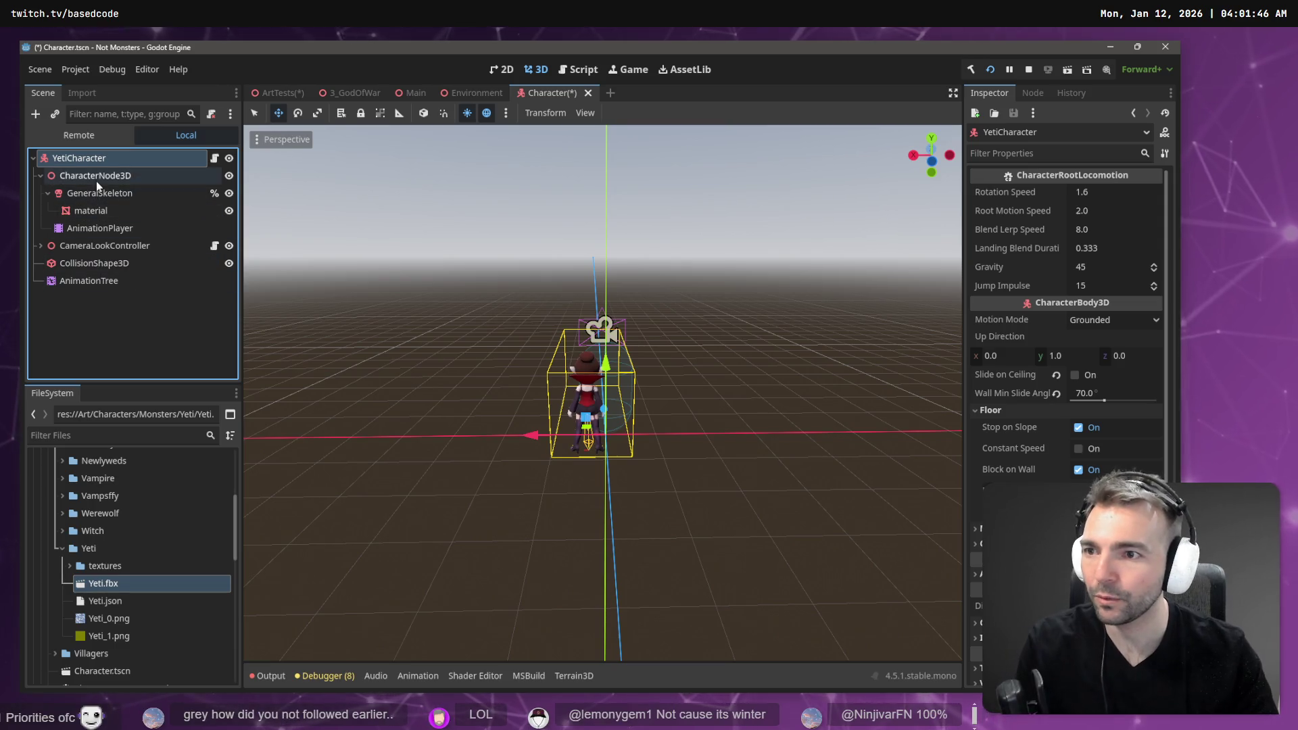
- Delete the old CharacterNode3D and add Yeti.fbx under YetiCharacter
left_click(104, 180)
left_click(103, 180)
key("Escape")
key("Delete")
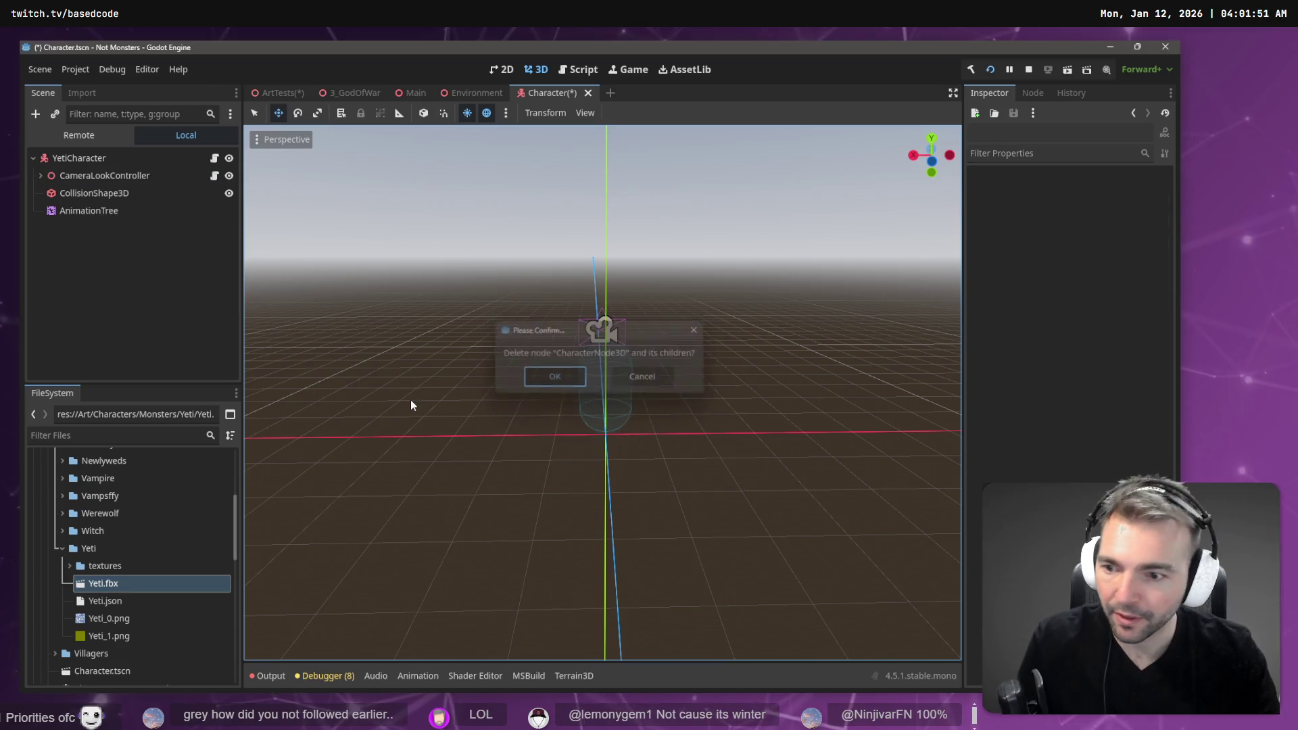
left_click_drag(102, 584, 80, 162)
- Make the Yeti node's children editable, rename it CharacterNode3D, and move AnimationTree beneath it
right_click(85, 227)
left_click(151, 601)
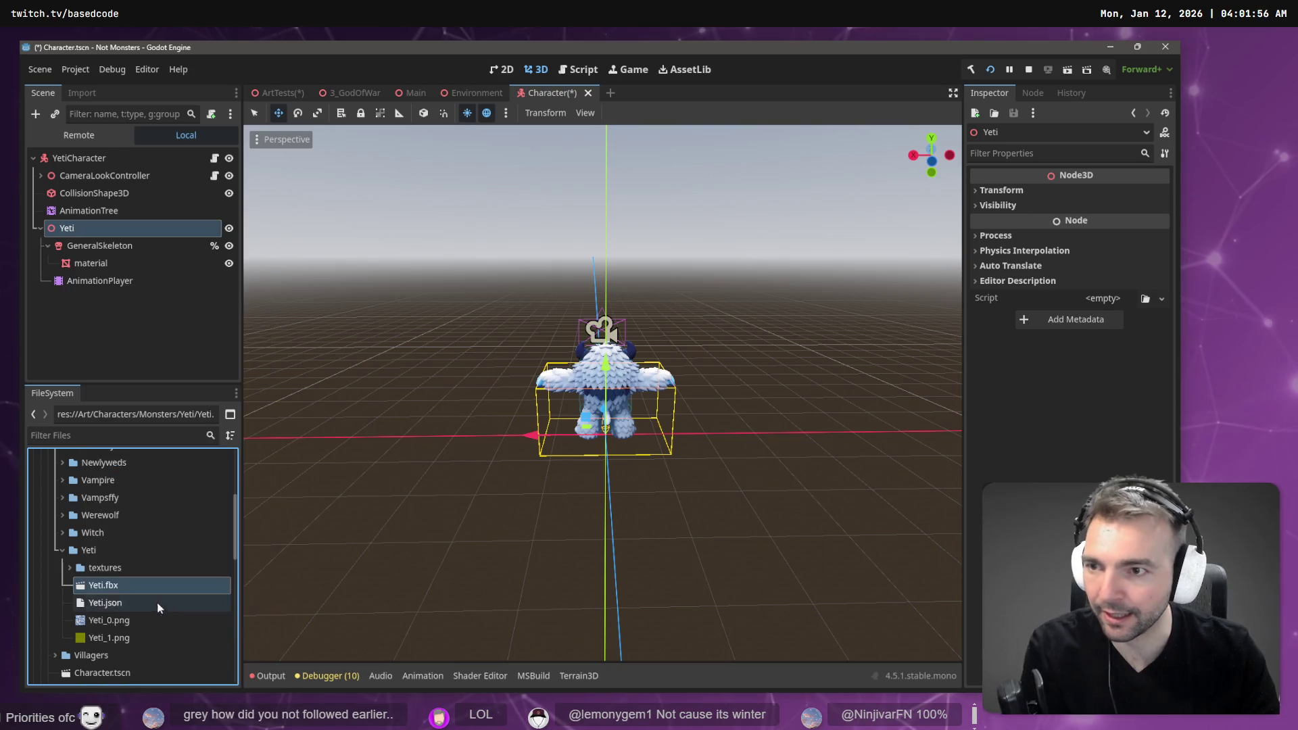
left_click(114, 246)
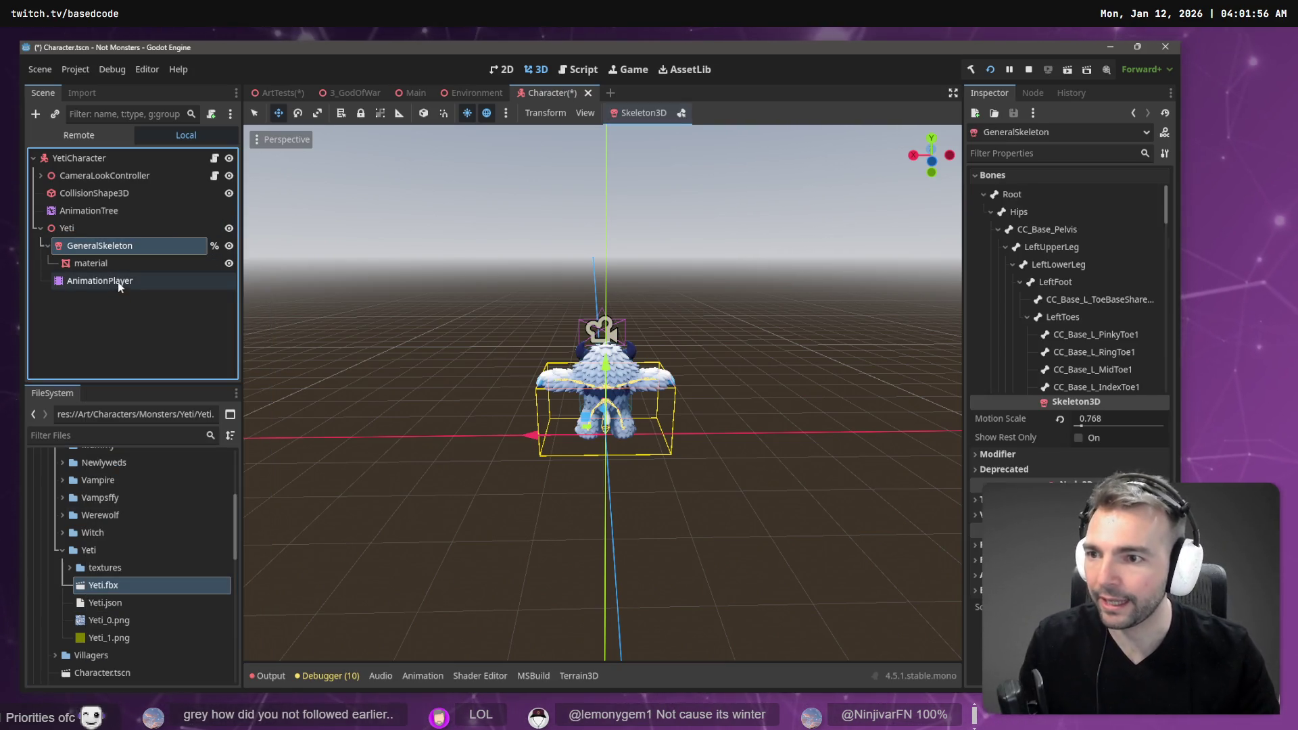
left_click(85, 232)
double_click(85, 233)
type("CharacterNode3D")
key("Return")
left_click(100, 215)
left_click_drag(100, 221, 109, 227)
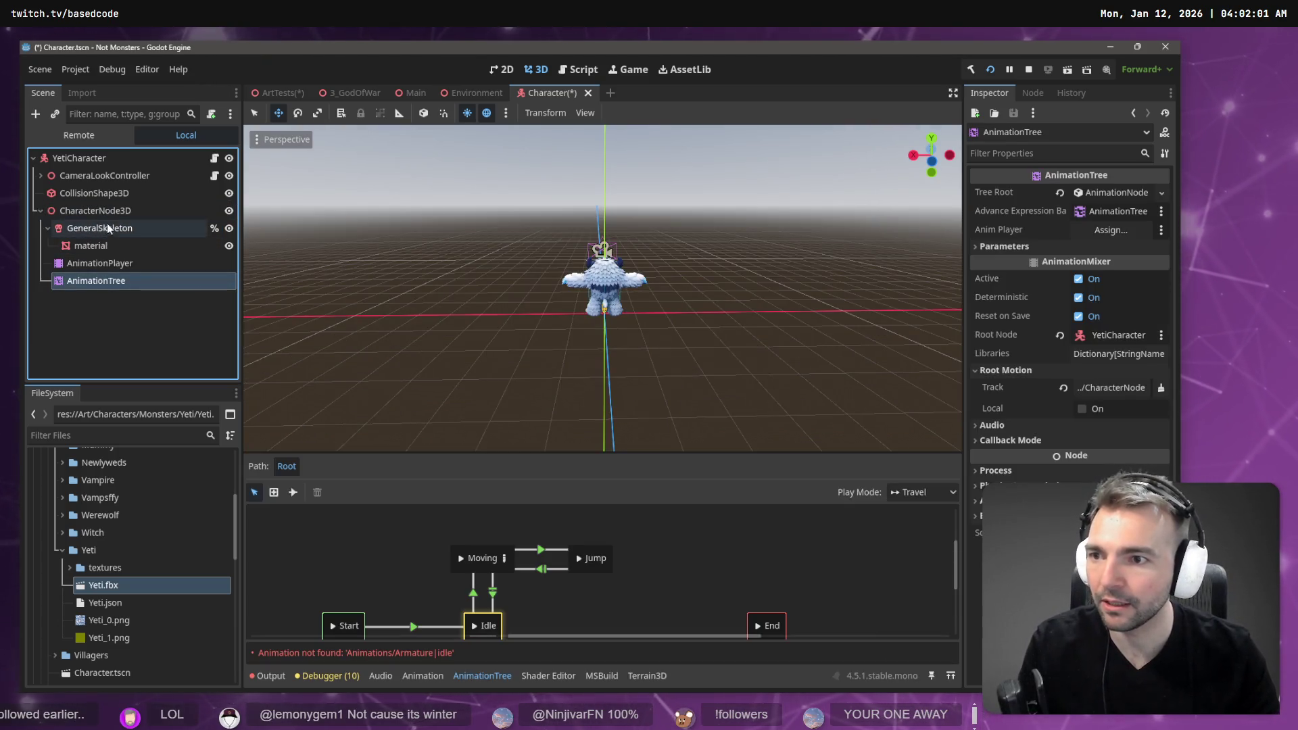
- Set the AnimationTree's Anim Player, %GeneralSkeleton root motion track, and itself as expression base
left_click(112, 209)
left_click(104, 263)
left_click(112, 281)
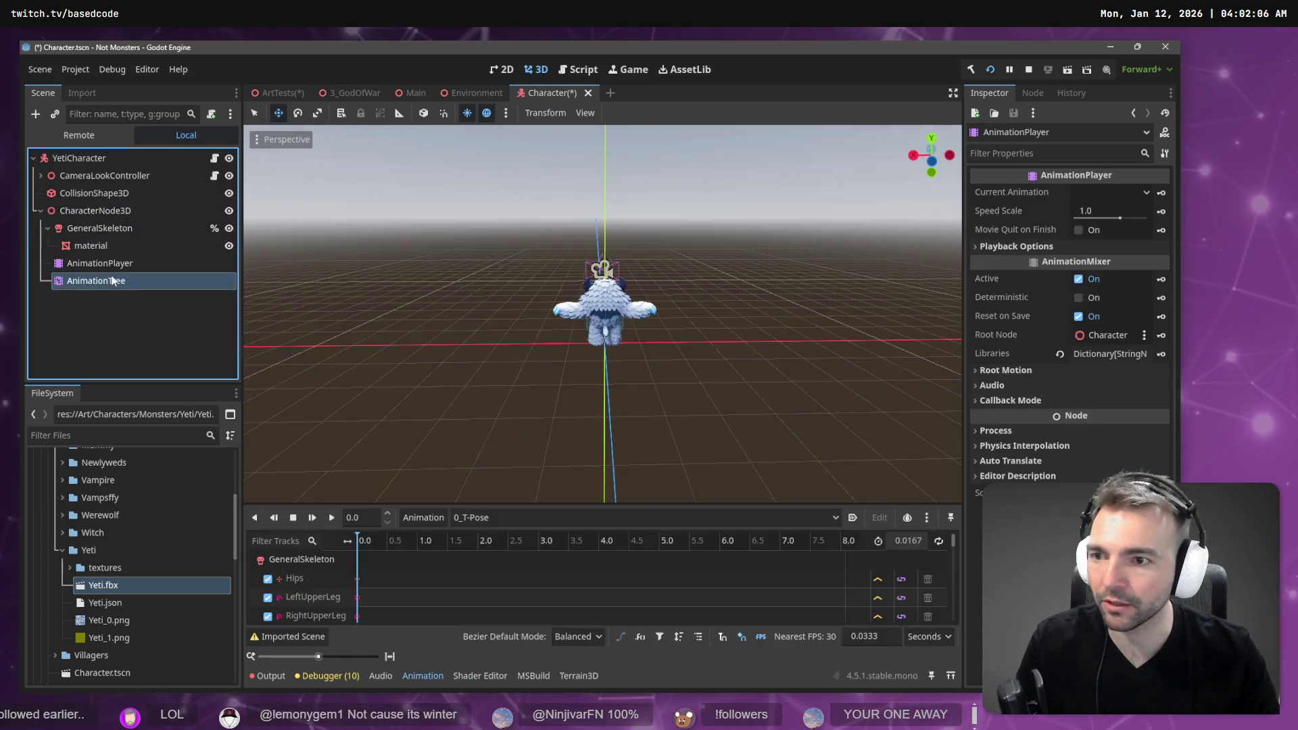
mouse_move(101, 263)
left_mouse_down()
mouse_move(980, 297)
mouse_move(1112, 230)
left_mouse_up()
left_click(1106, 390)
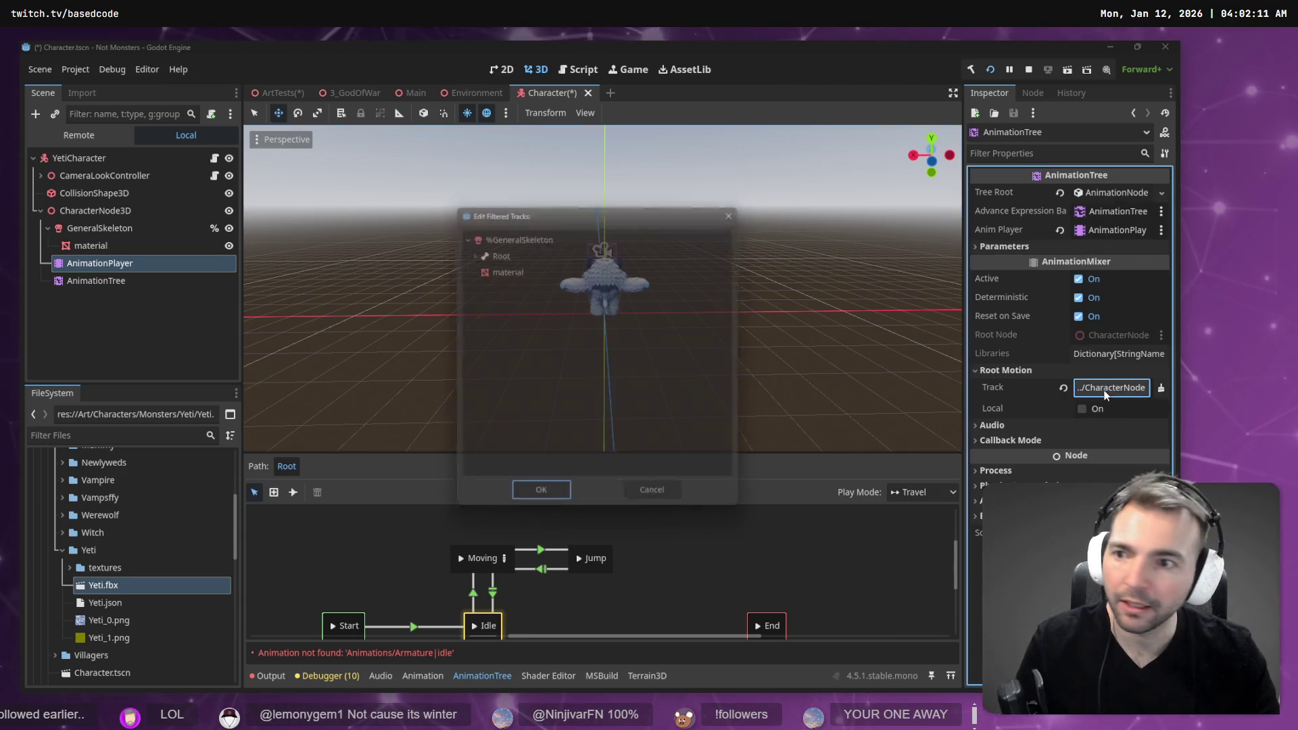
double_click(528, 232)
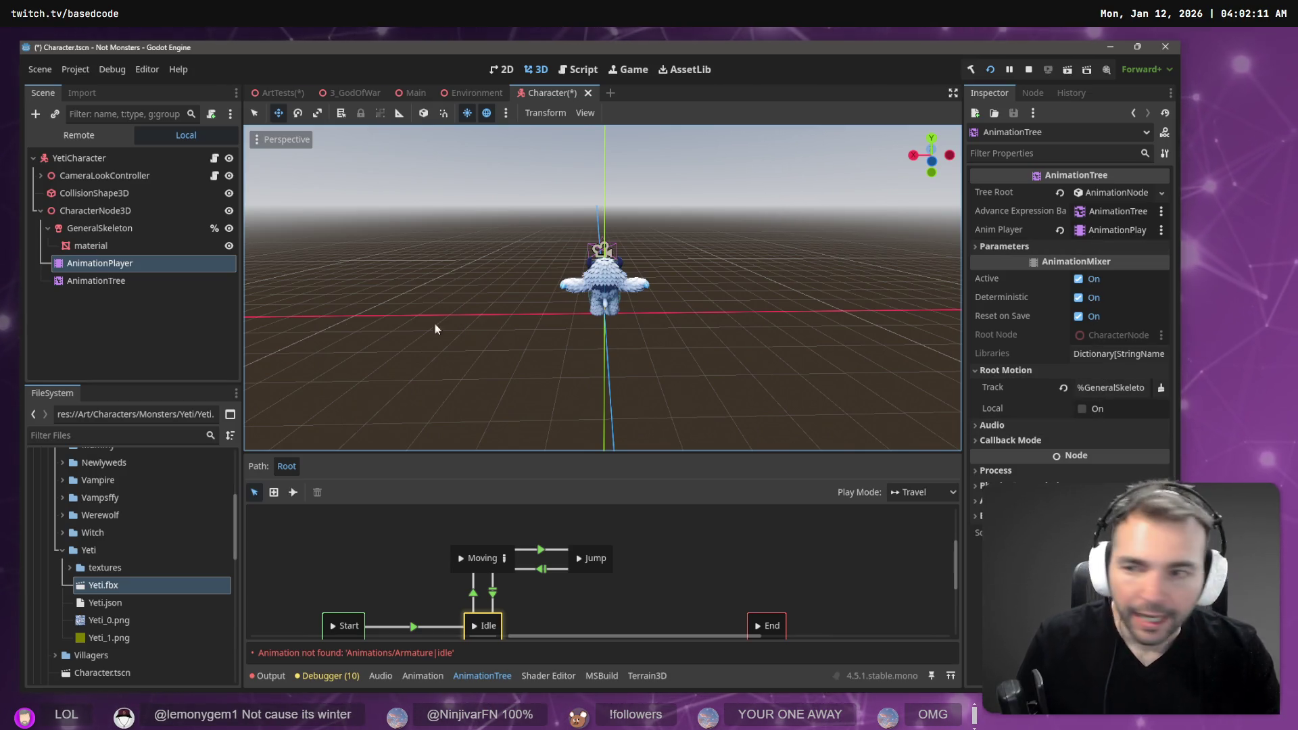
left_click_drag(103, 283, 1126, 215)
left_click(142, 270)
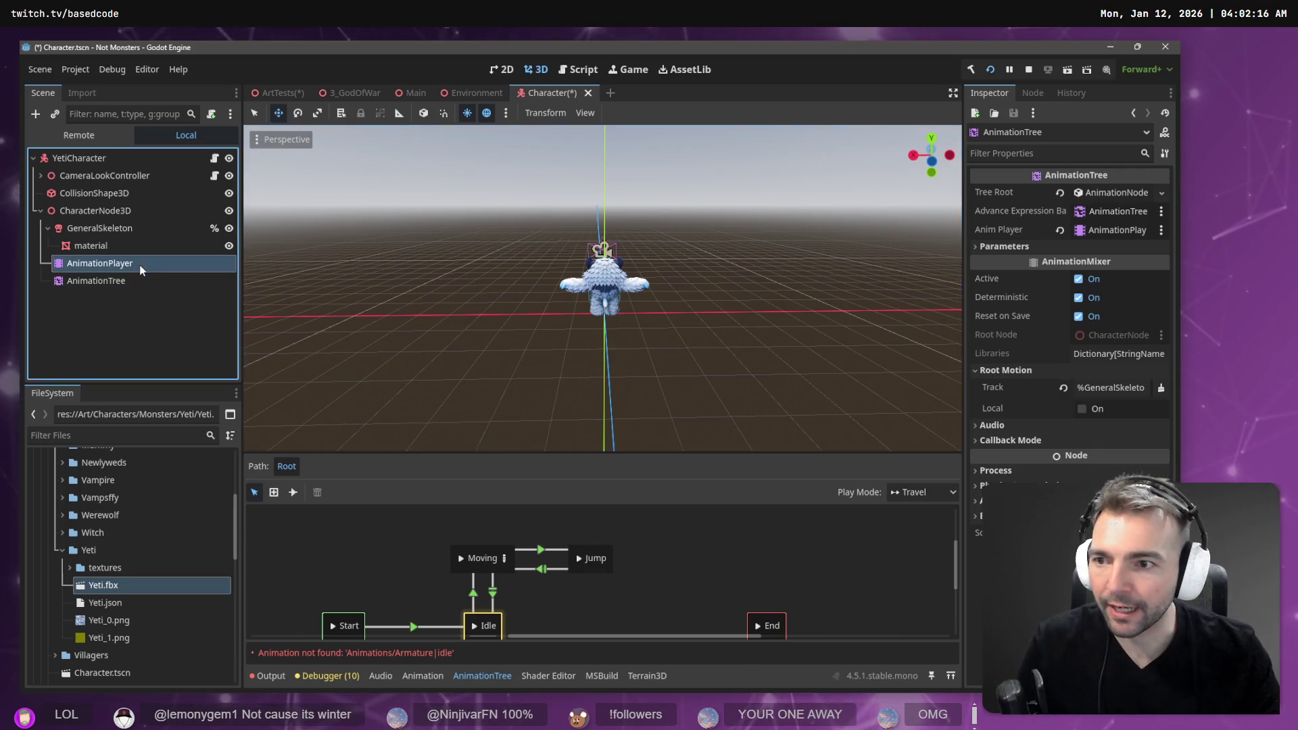
left_click(436, 518)
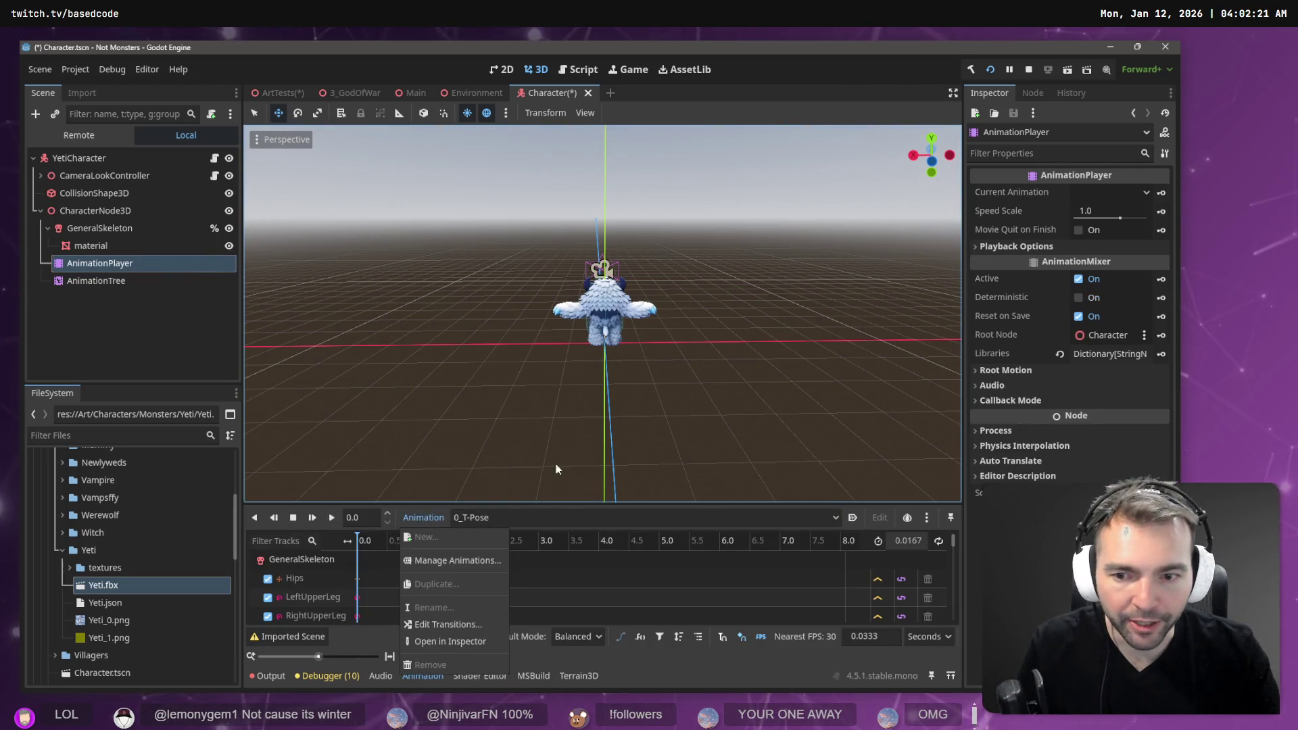
- Load the animation library from Art/Characters/_Animation and select Armature|idle
left_click(457, 561)
left_click(850, 213)
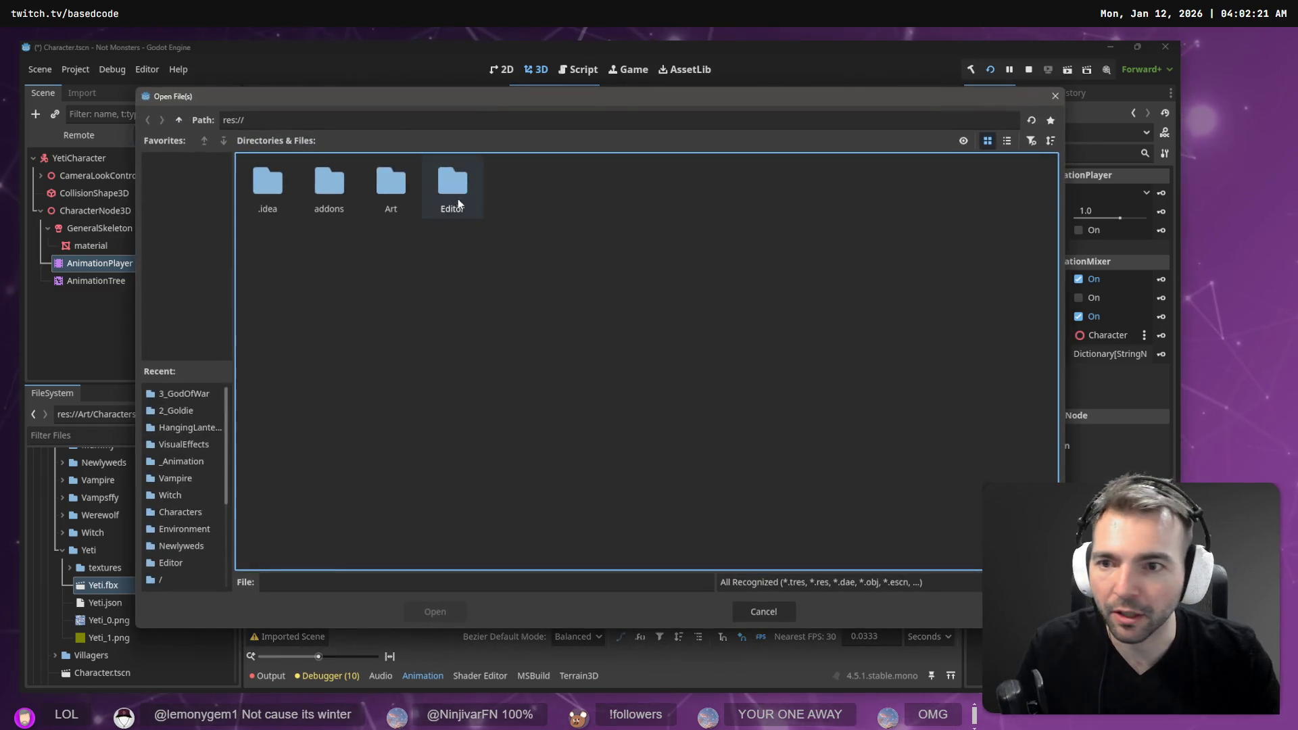
double_click(387, 189)
double_click(331, 191)
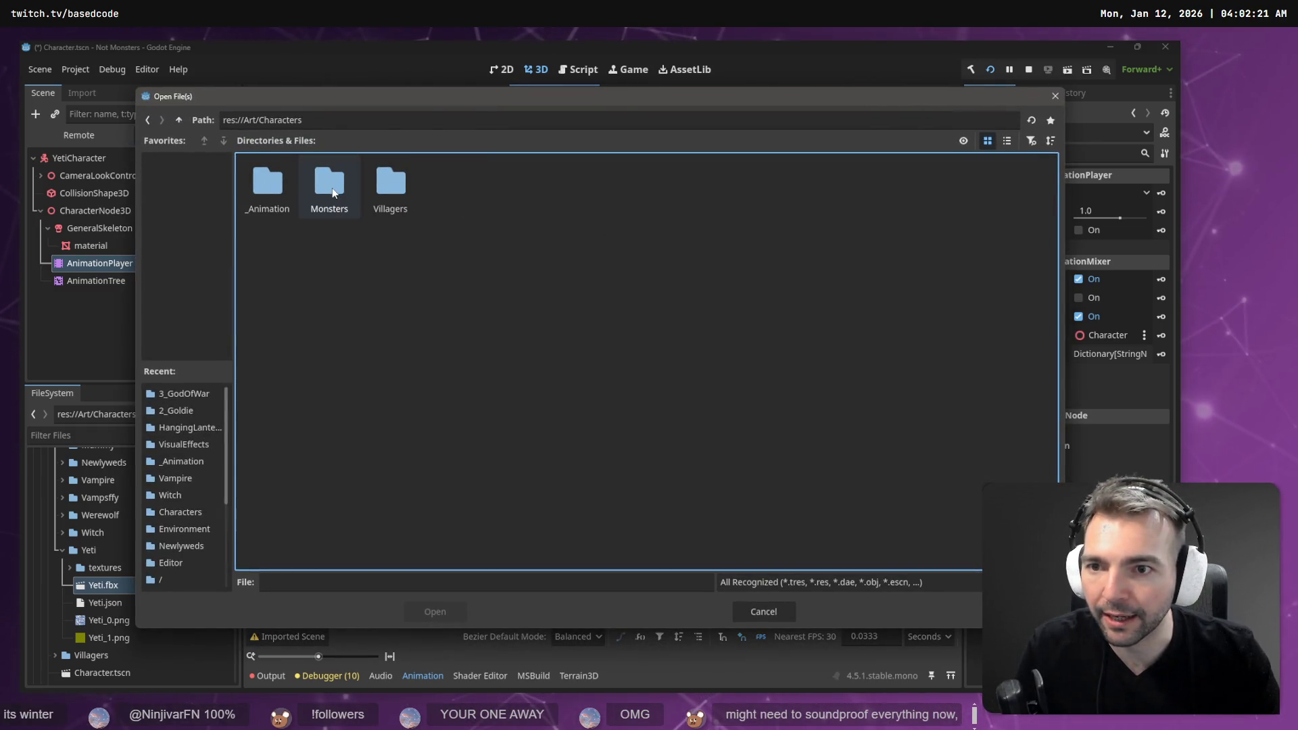
double_click(269, 186)
double_click(274, 187)
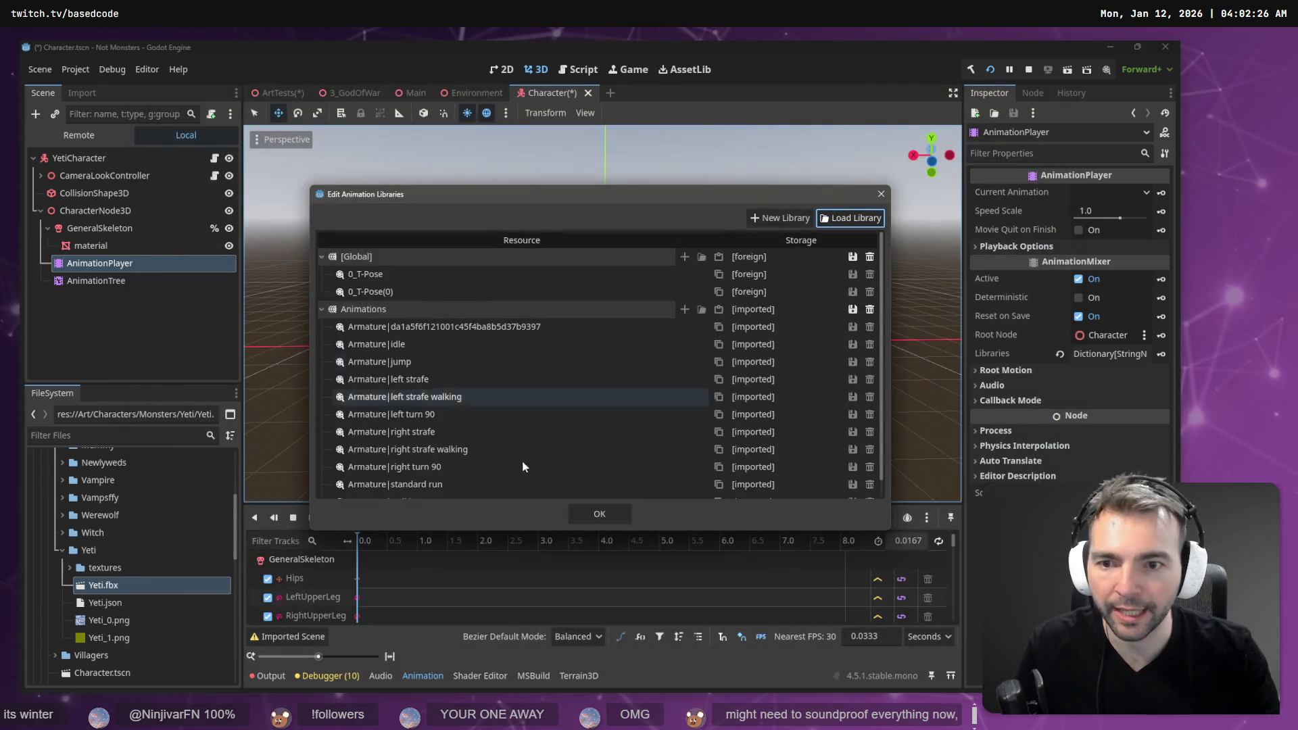
scroll(467, 459, "down", 1)
left_click(599, 514)
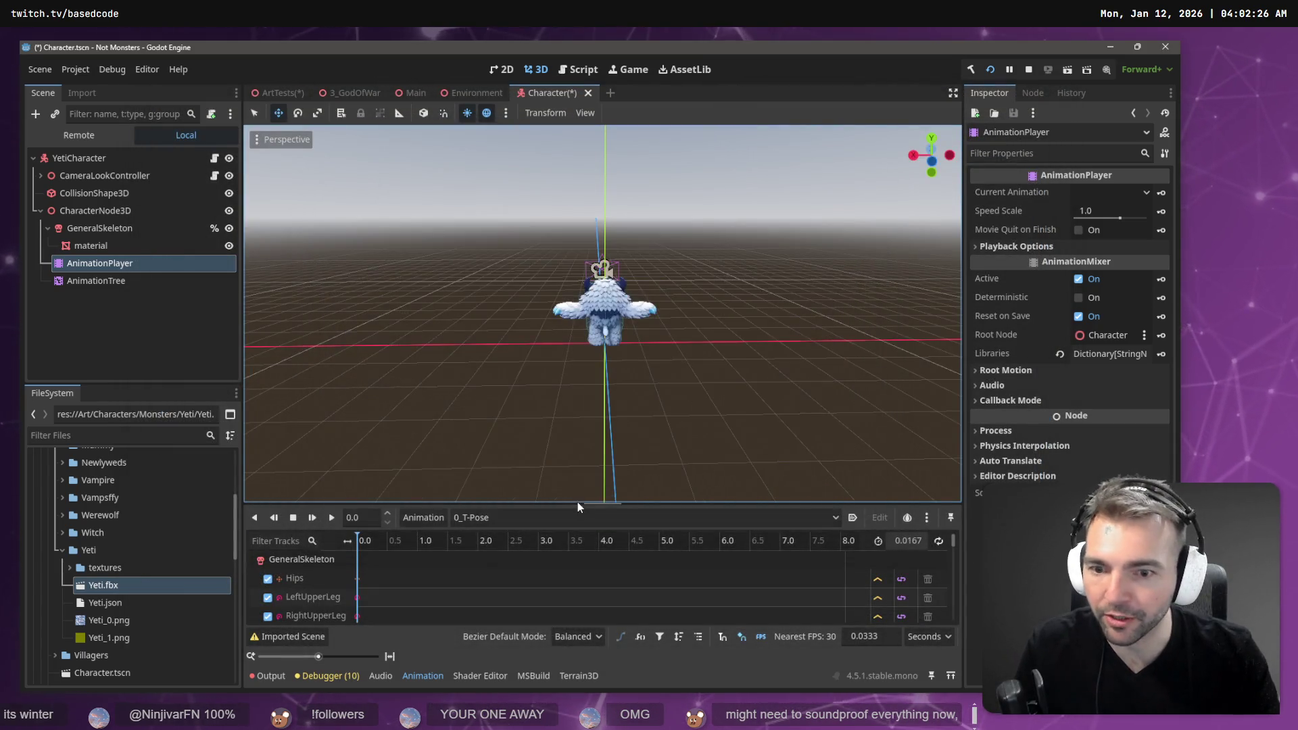
left_click(542, 522)
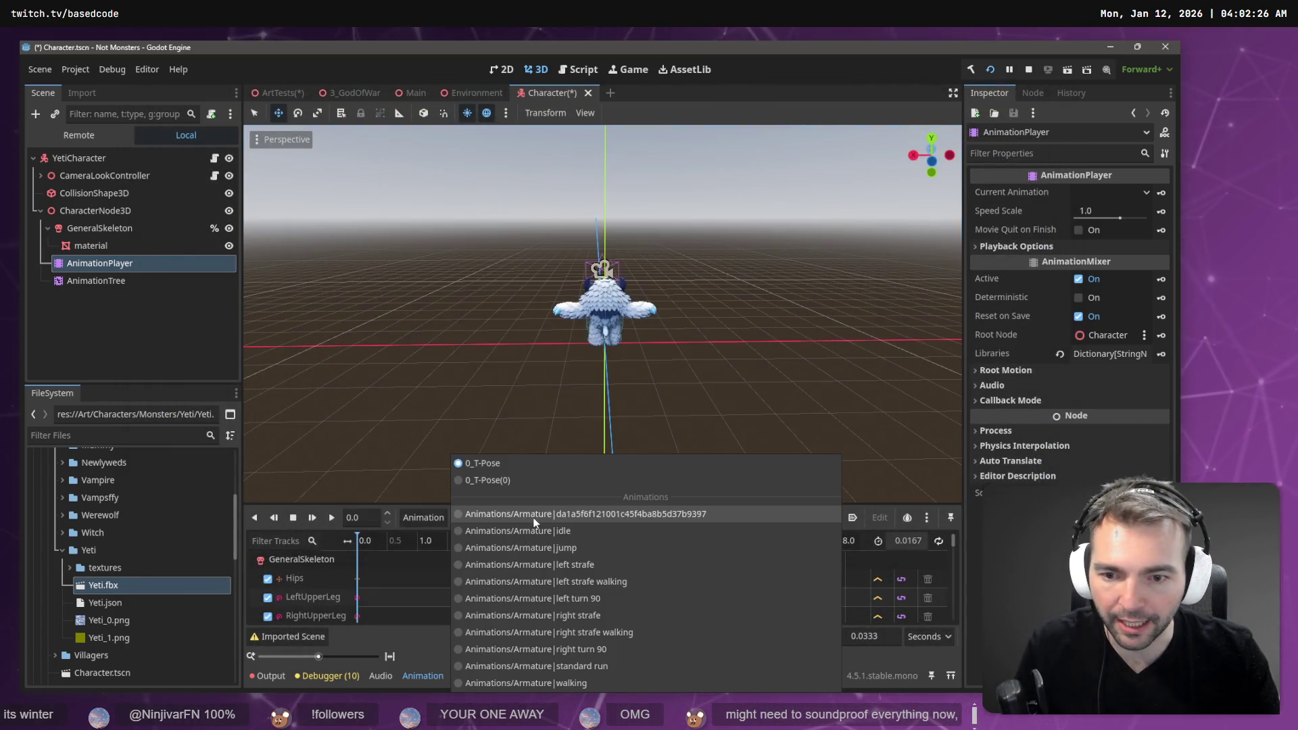
left_click(570, 534)
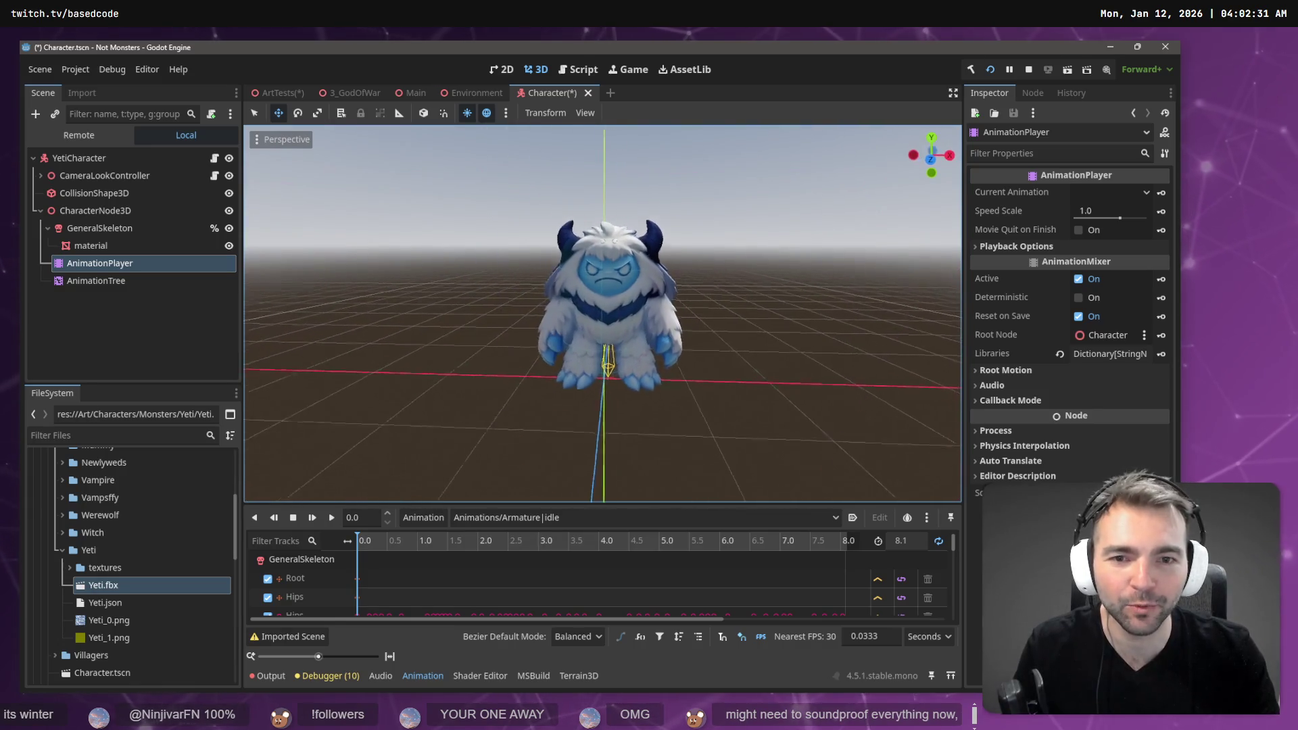
- Play the idle animation, then switch to Animations/Armature|standard run and play it
left_click(319, 519)
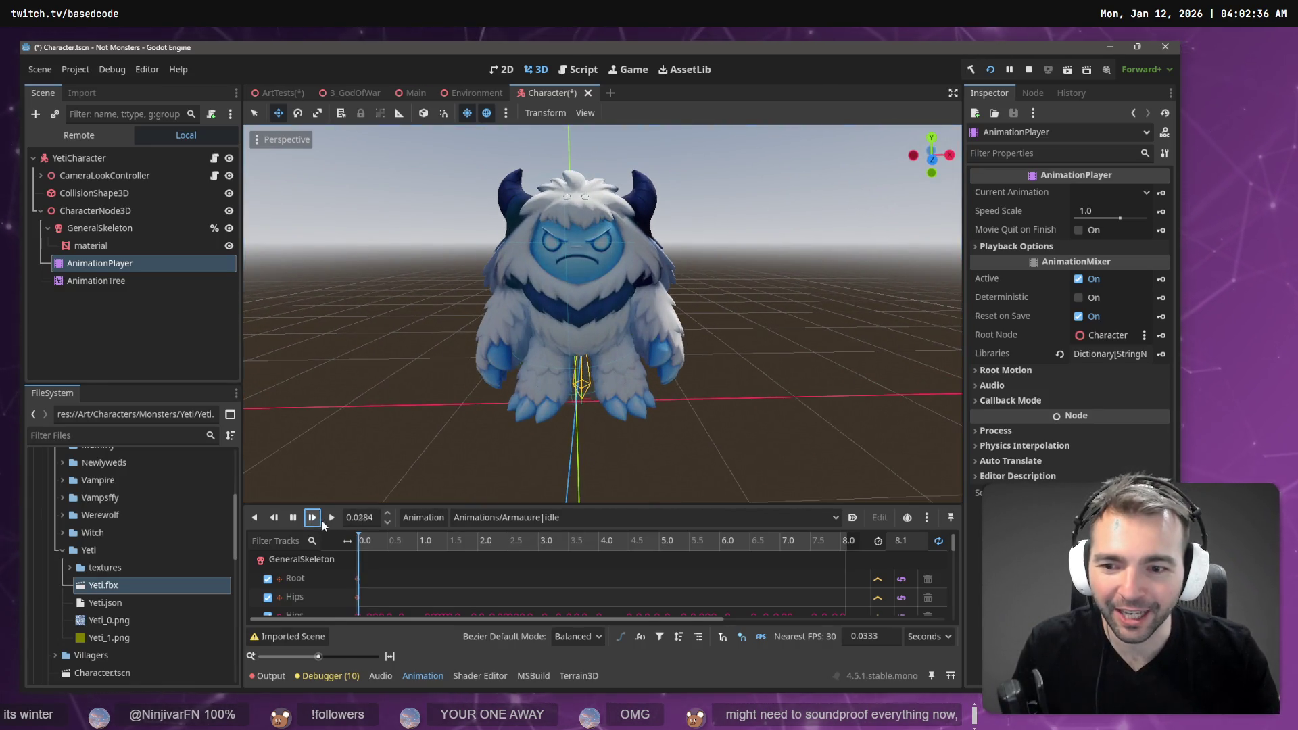
left_click(331, 518)
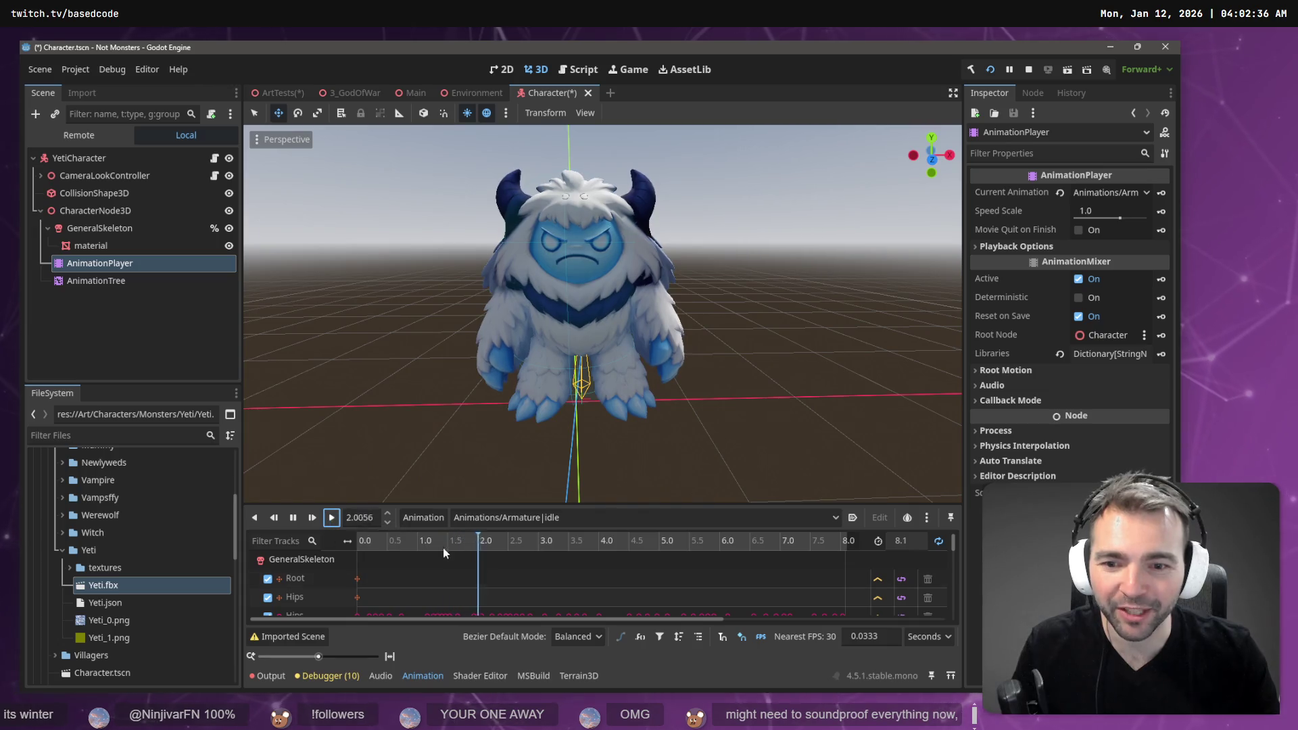
left_click(536, 515)
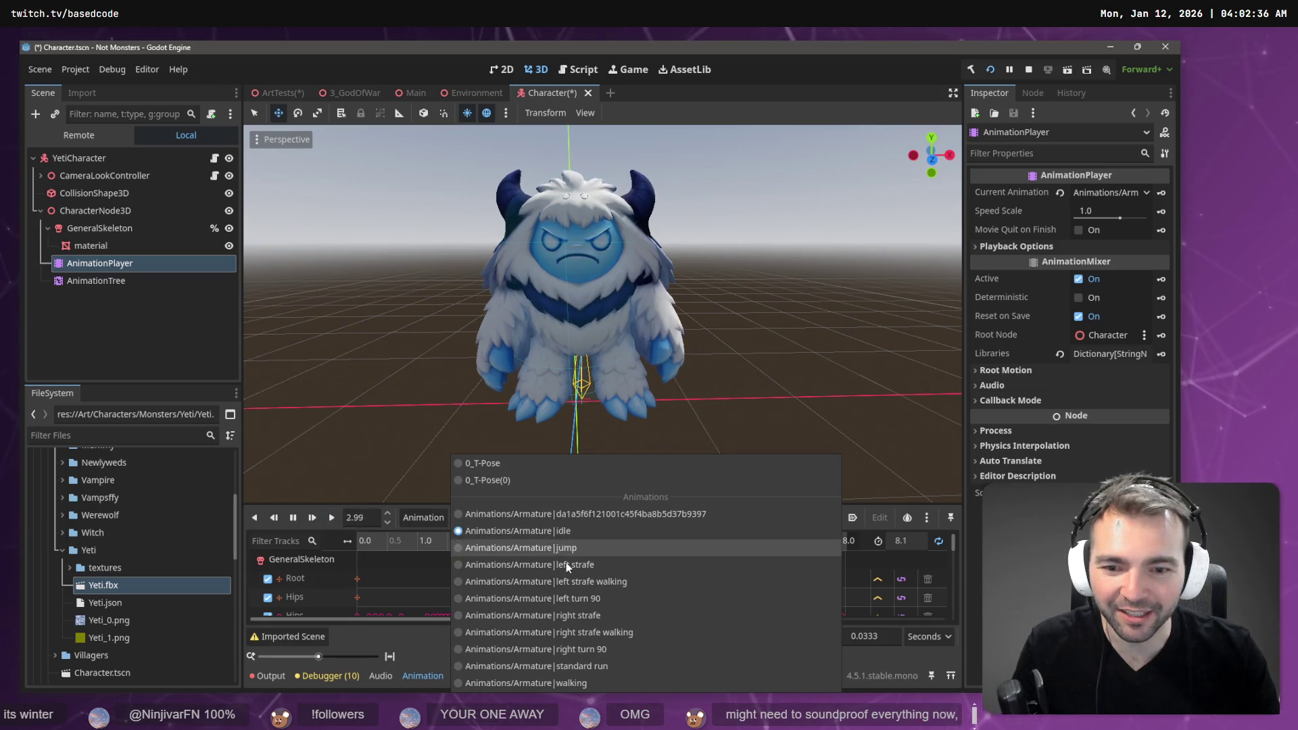
left_click(586, 667)
left_click(330, 517)
scroll(443, 430, "down", 5)
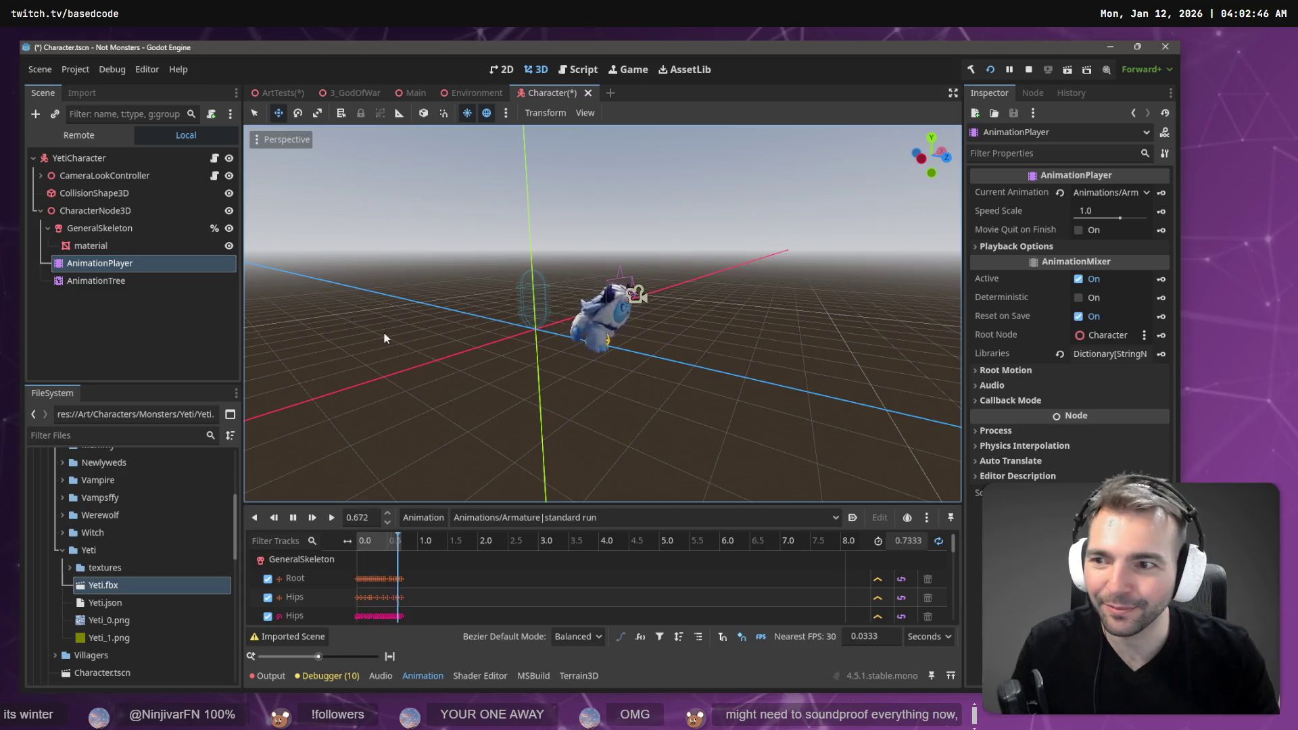
left_click(103, 352)
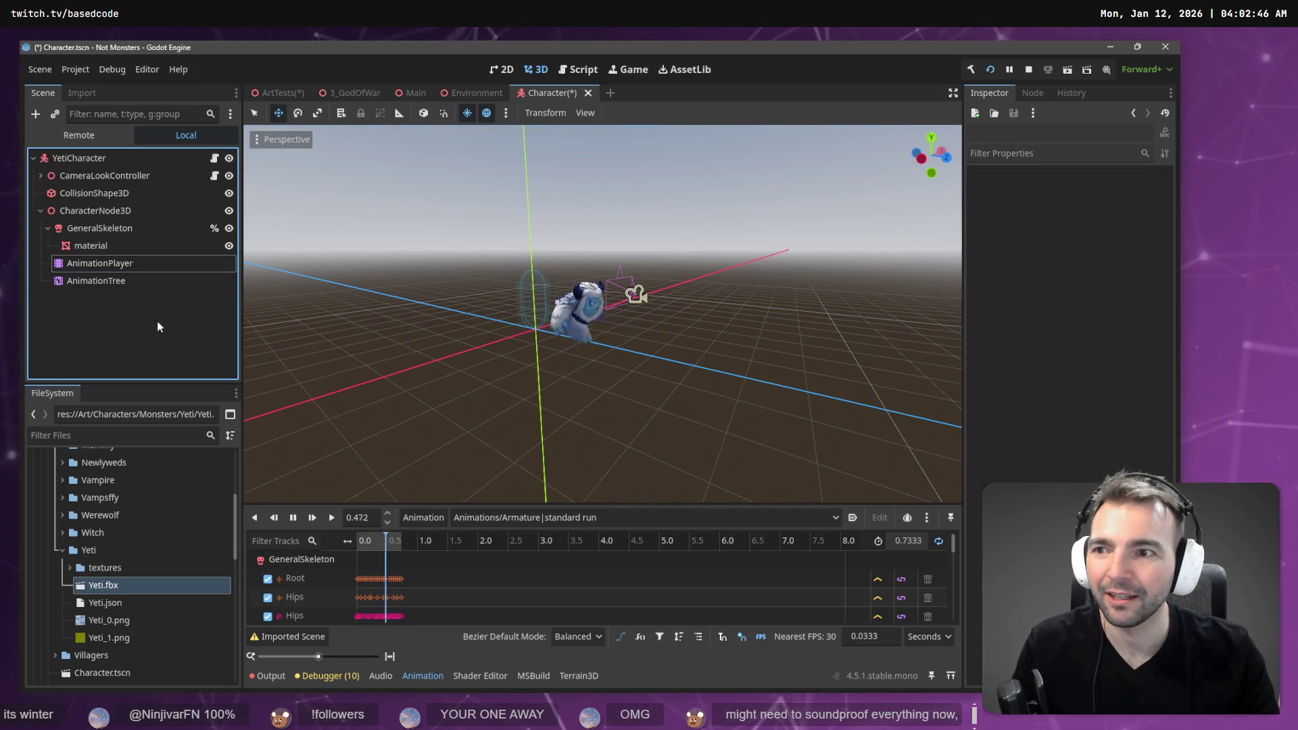
left_click(40, 69)
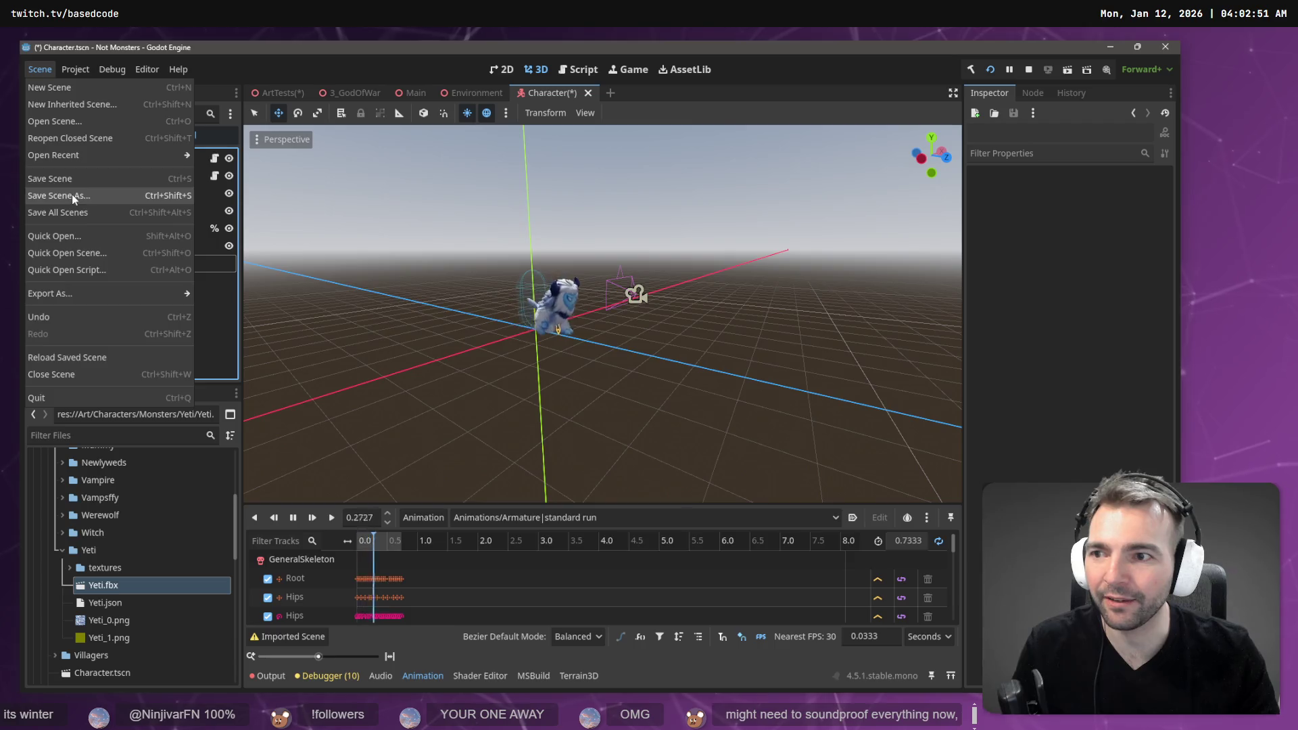
- Save the scene as YetiCharacter.tscn in Art/Characters/Monsters/Yeti
left_click(72, 194)
double_click(475, 236)
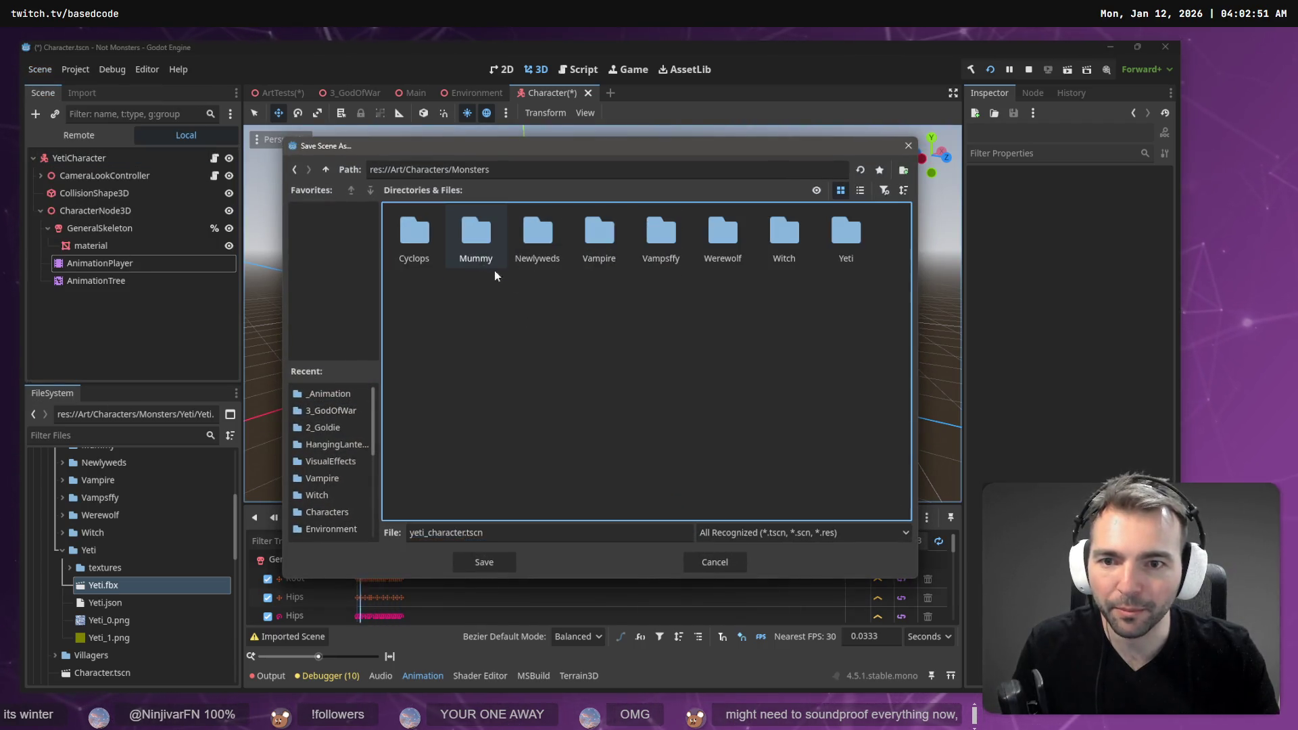
double_click(842, 244)
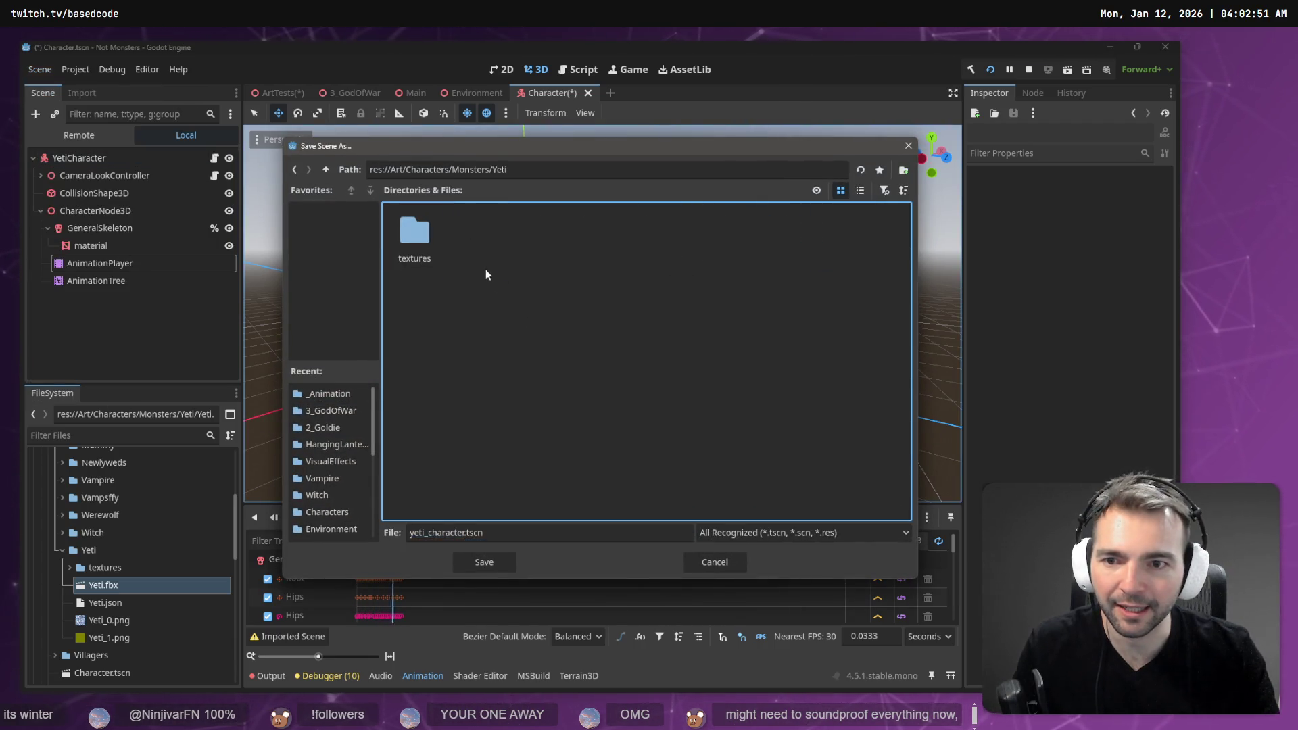
left_click(480, 533)
key("Home")
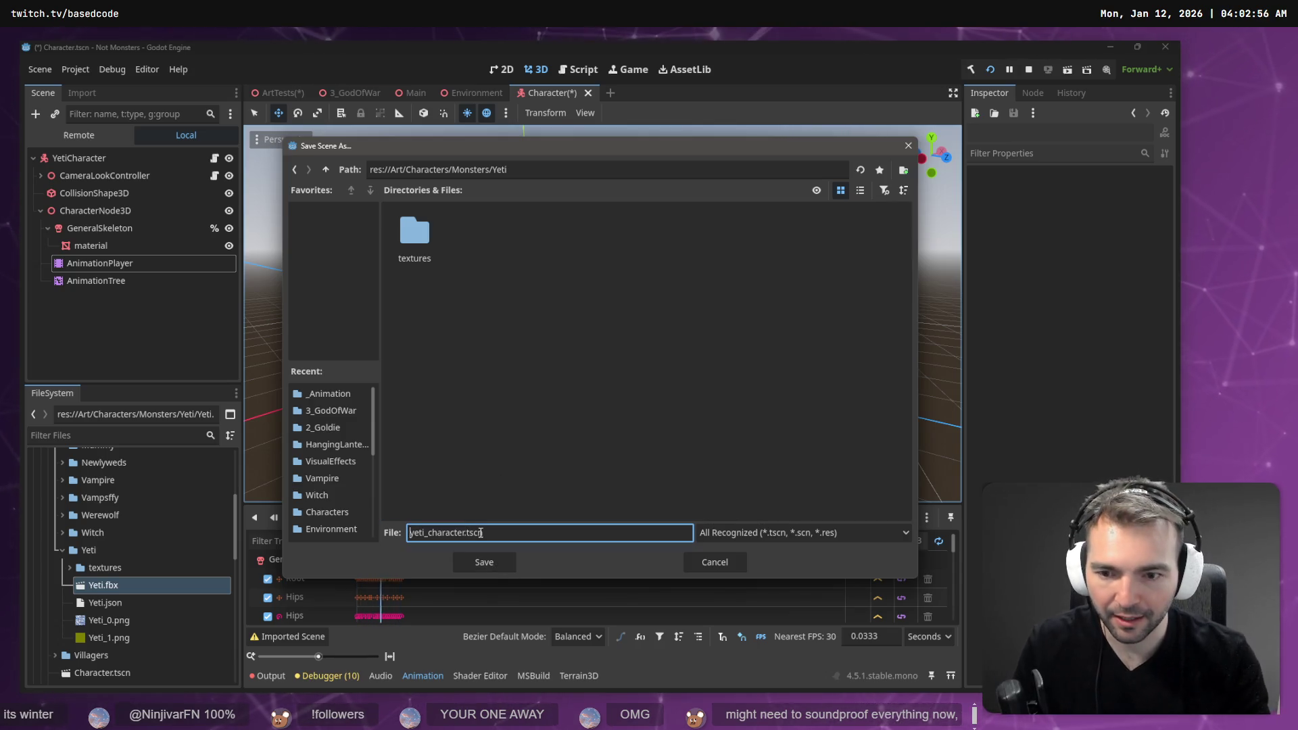
key("Delete")
key("Delete")
type("C")
key("Return")
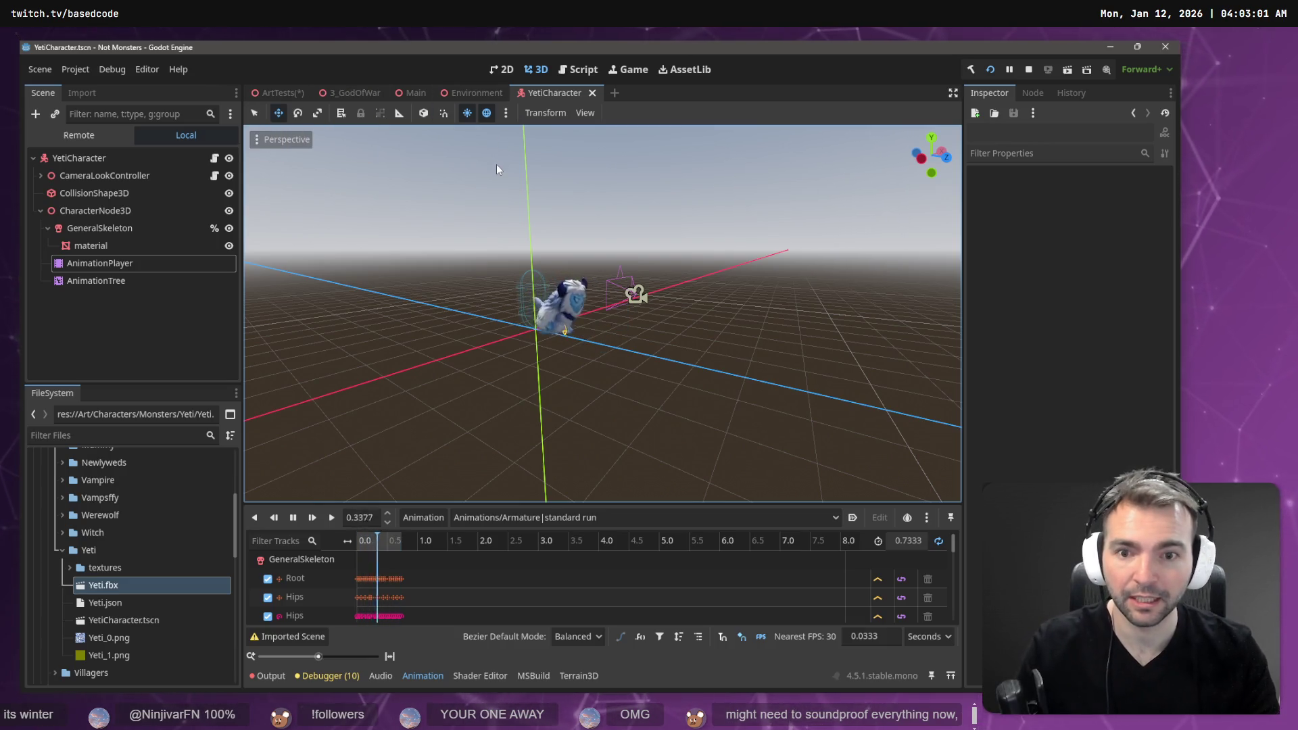
key("F5")
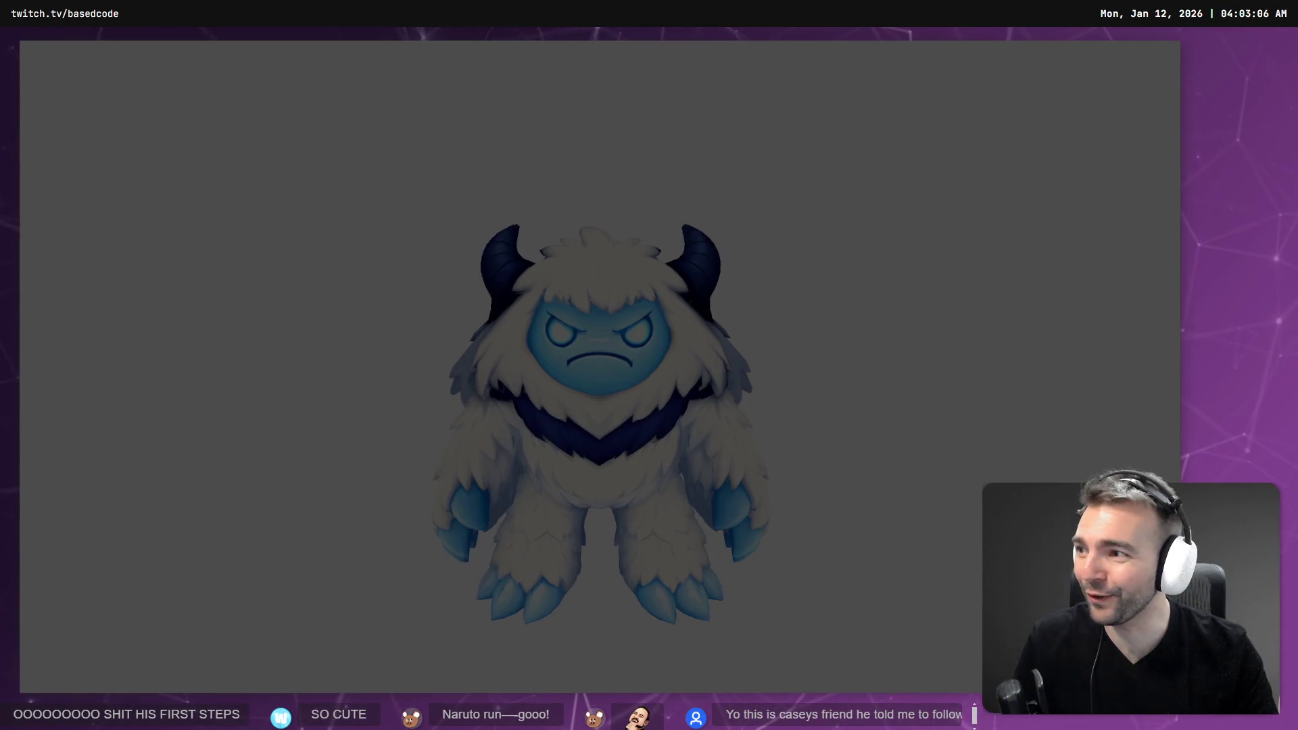
- Walk the yeti around the town with W, A, S, D, then stop the game with F8
key("w")
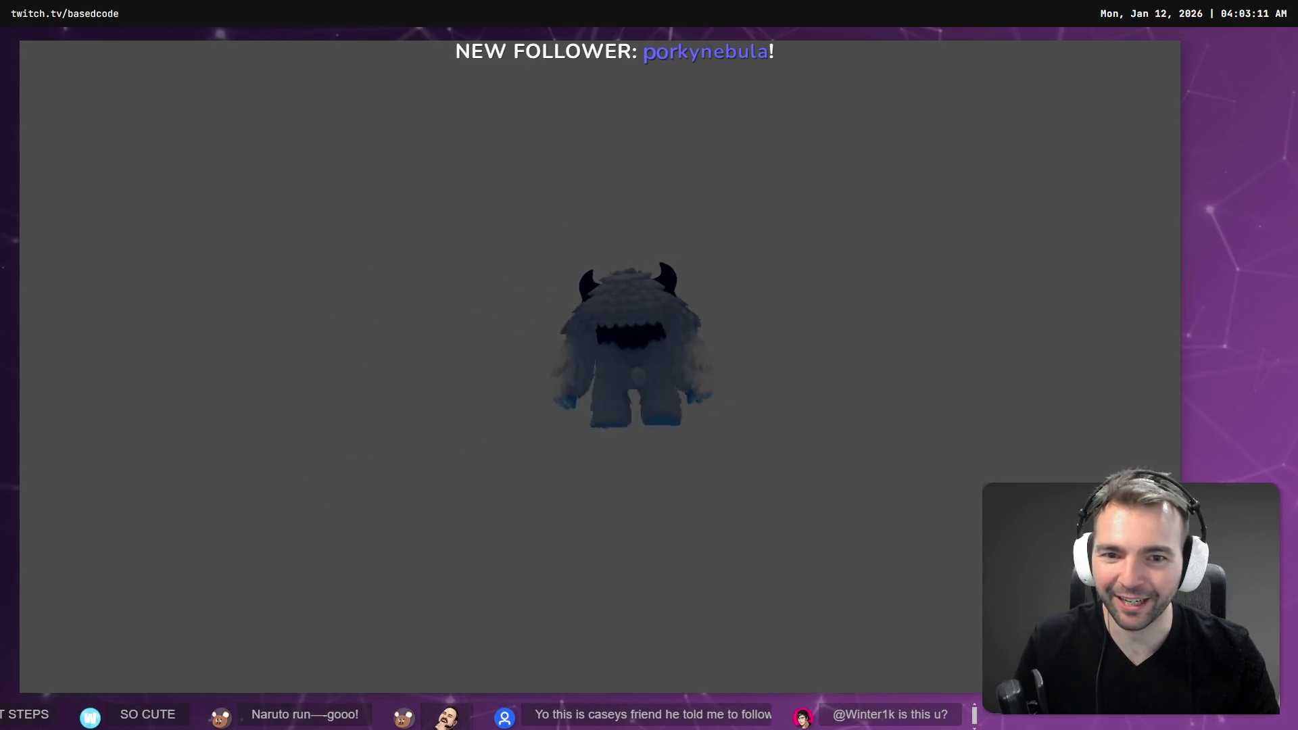
key("a")
key("s")
key("d")
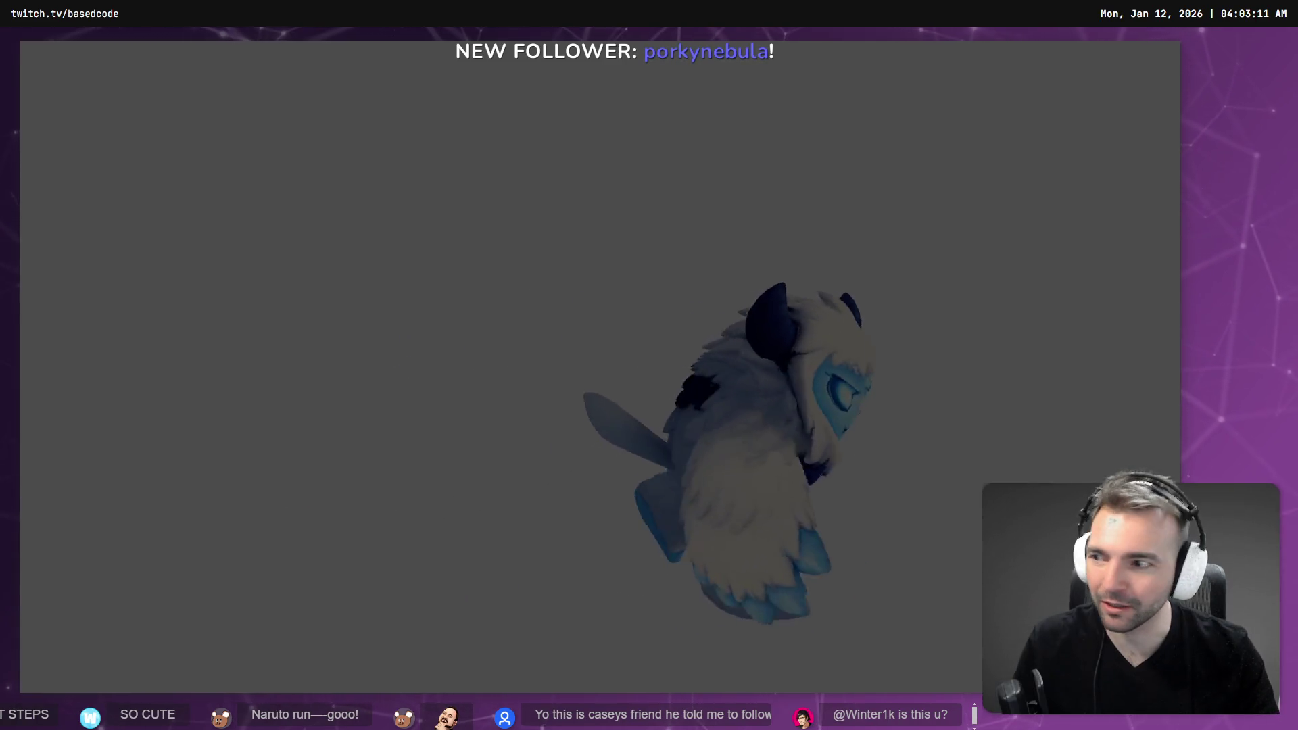
key("w")
key("a")
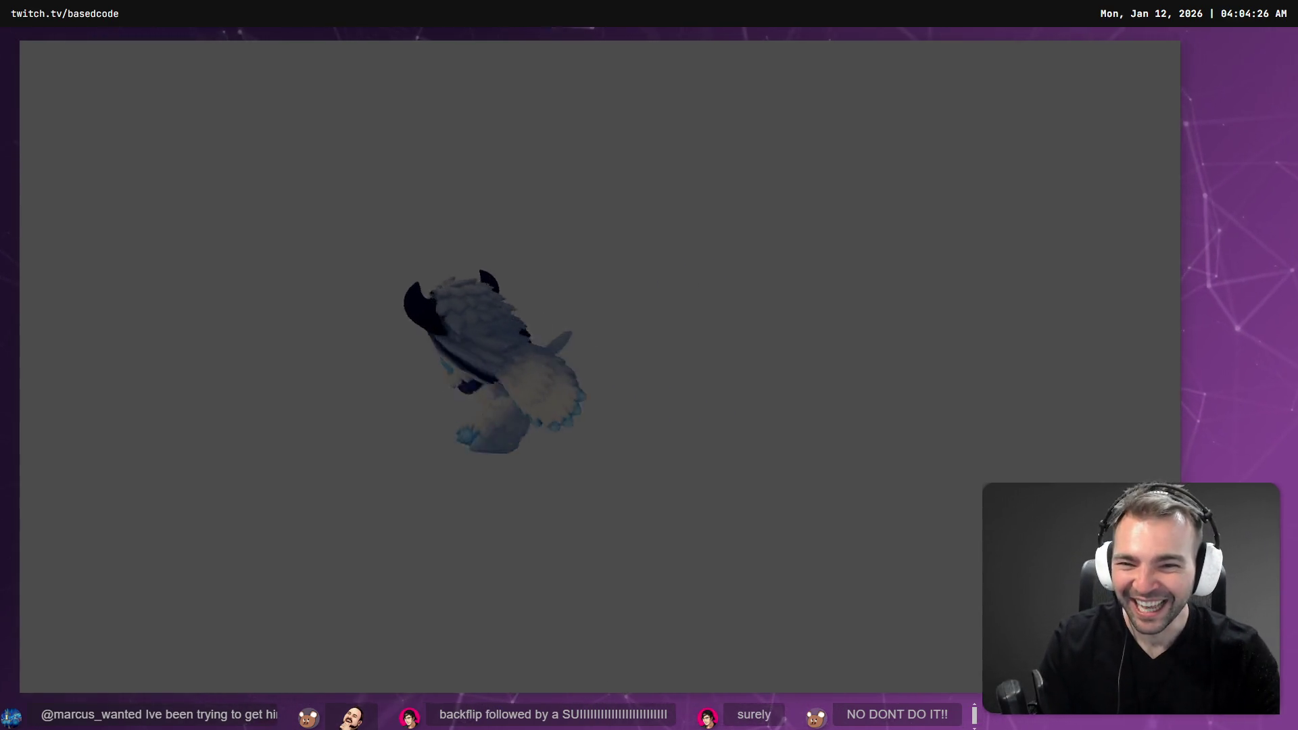
key("F8")
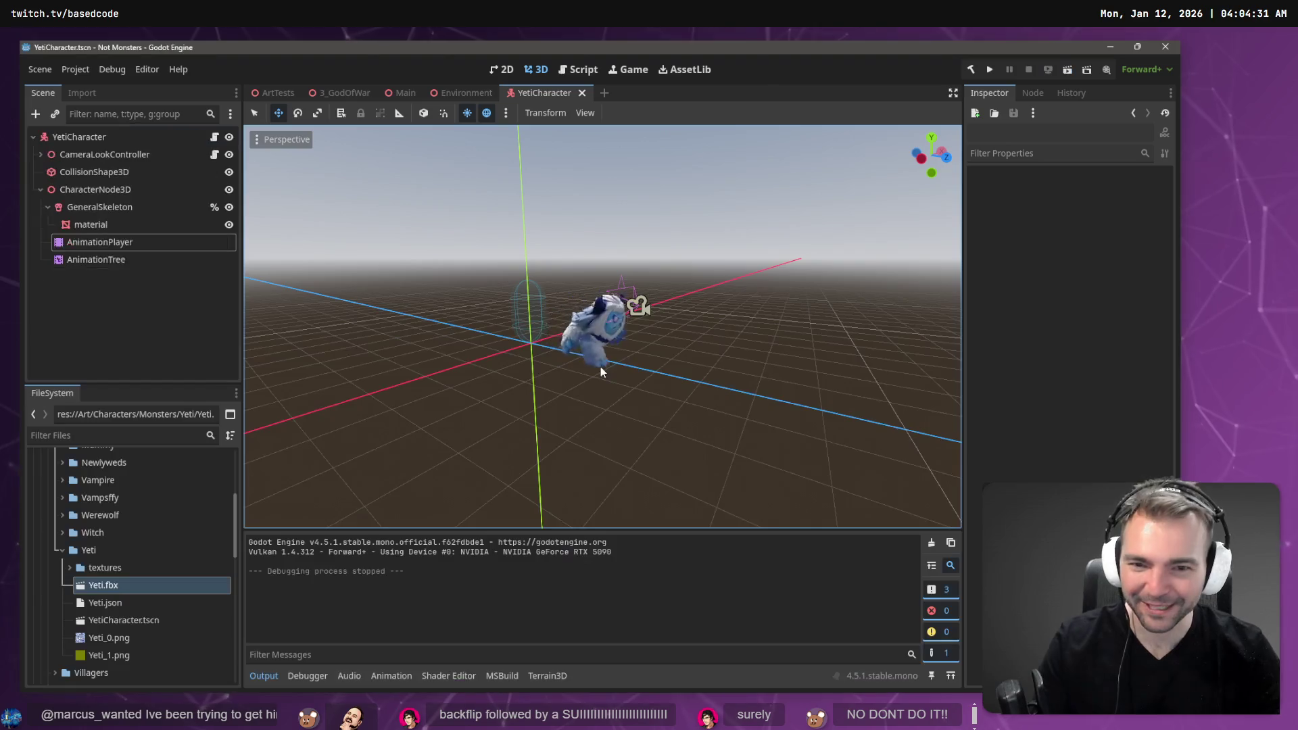
- Move CameraLookController and CollisionShape3D below CharacterNode3D and save the scene
left_click(95, 191)
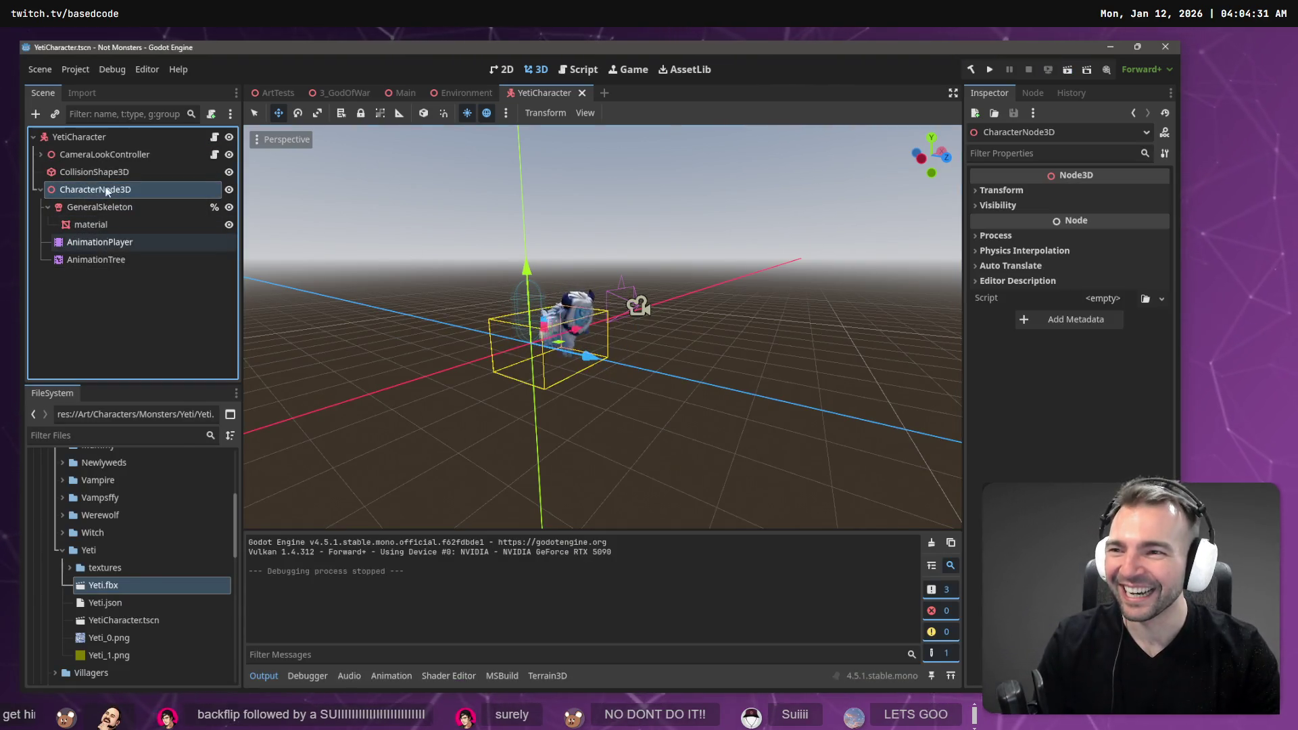
left_click(101, 156)
key("shift+Down")
left_click_drag(102, 157, 93, 139)
key("ctrl+s")
- Link AnimationTree to AnimationPlayer with Root as root motion track, then test-run with F6
left_click(101, 154)
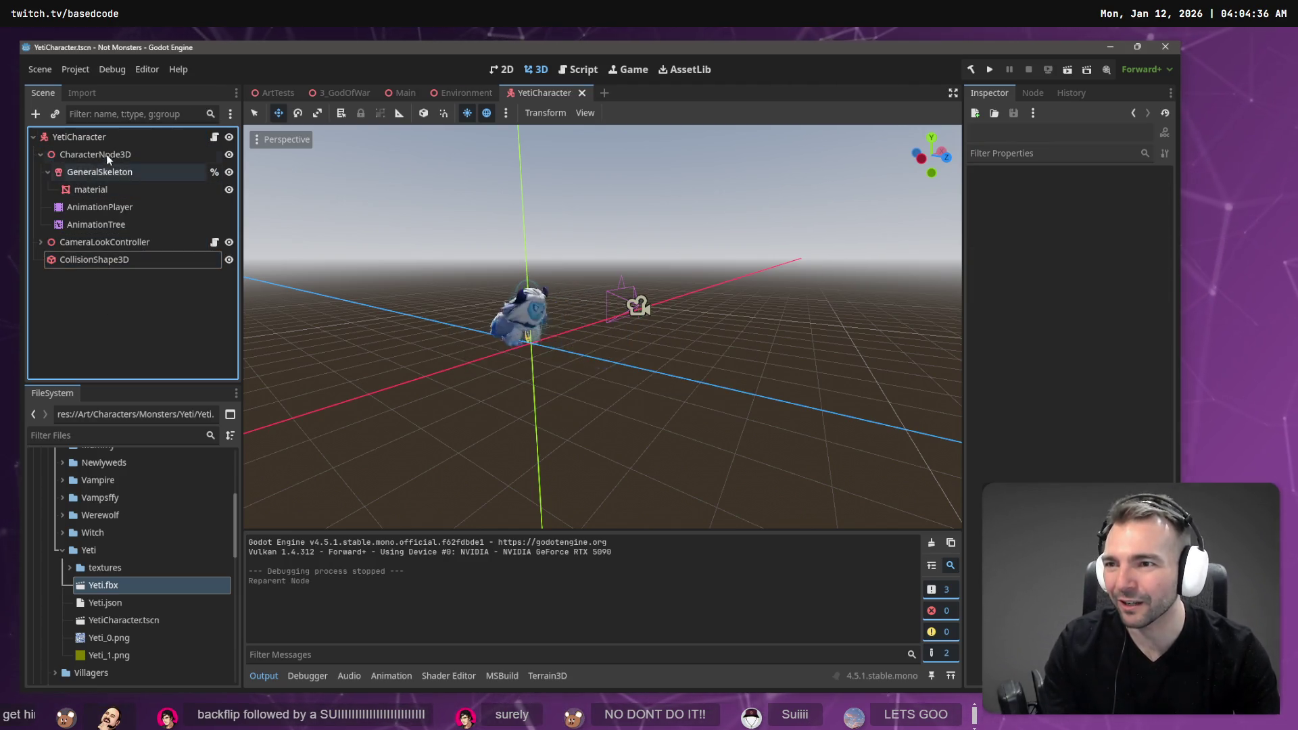
left_click(115, 224)
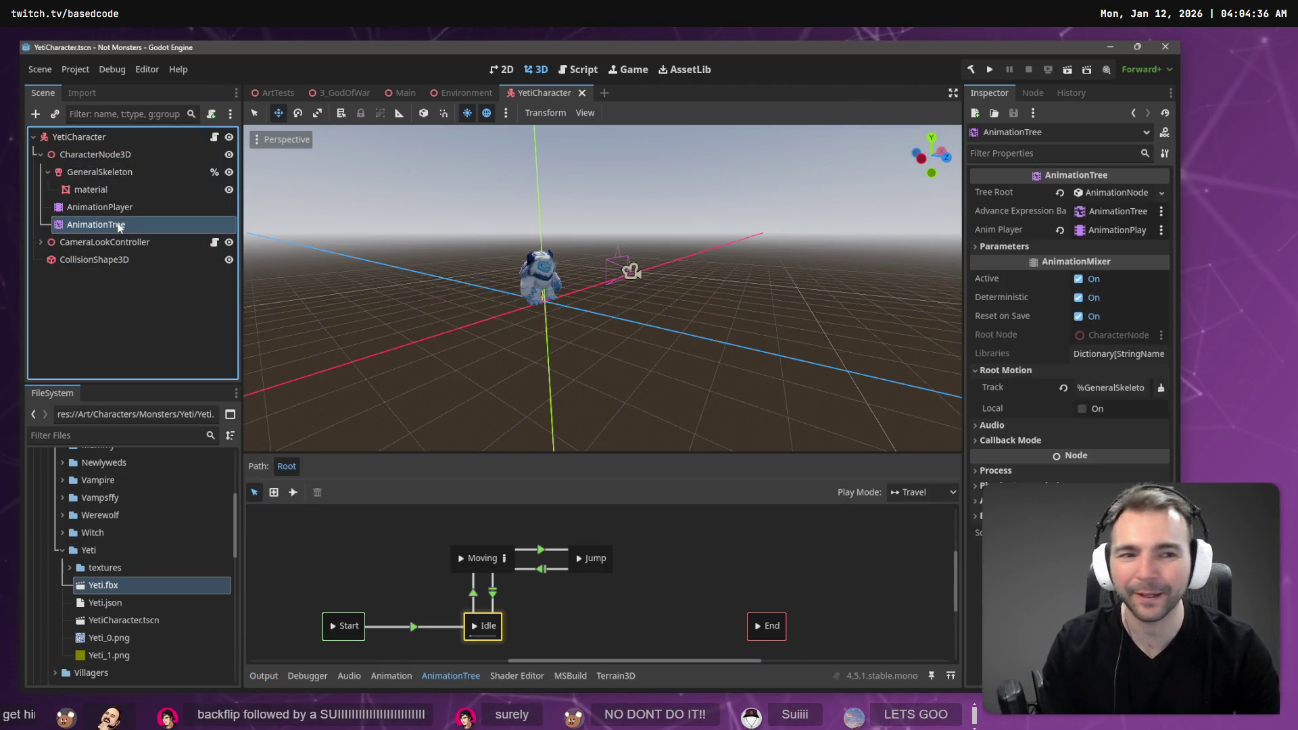
mouse_move(120, 209)
left_mouse_down()
mouse_move(1137, 256)
mouse_move(1120, 236)
left_mouse_up()
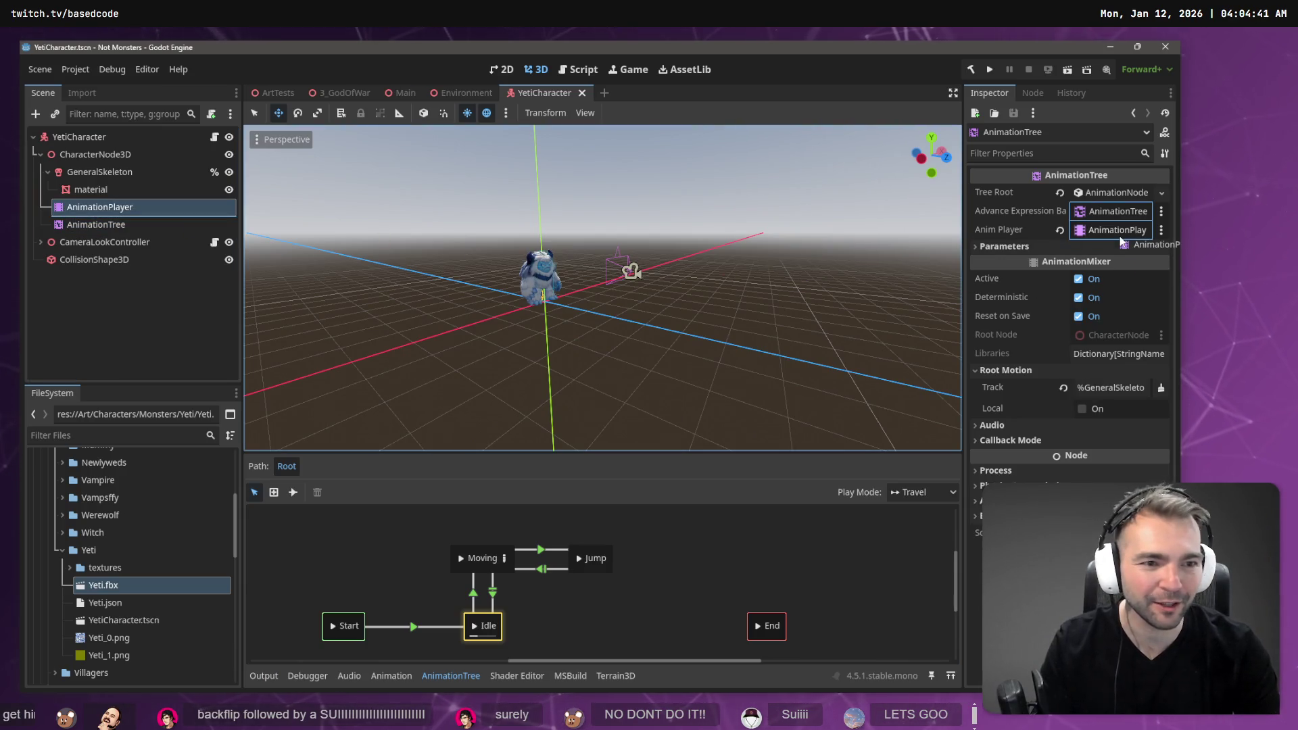
left_click(1112, 387)
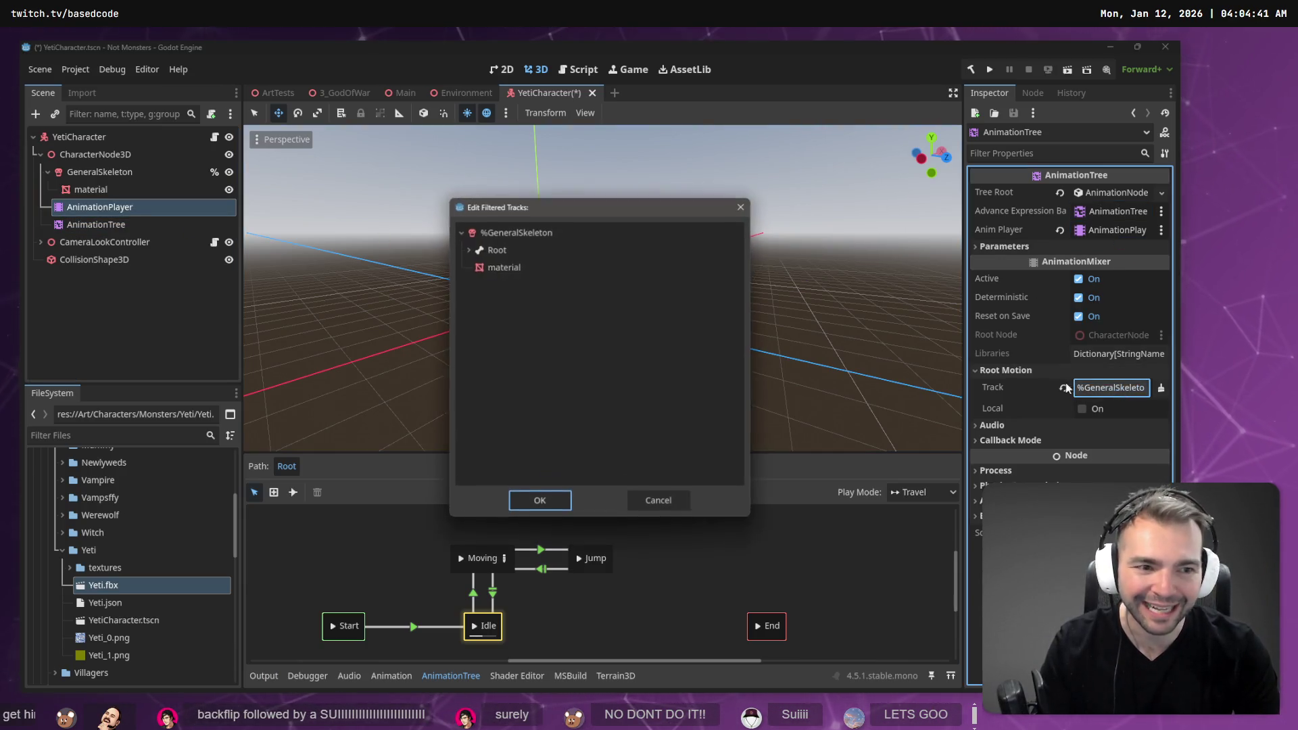
double_click(530, 253)
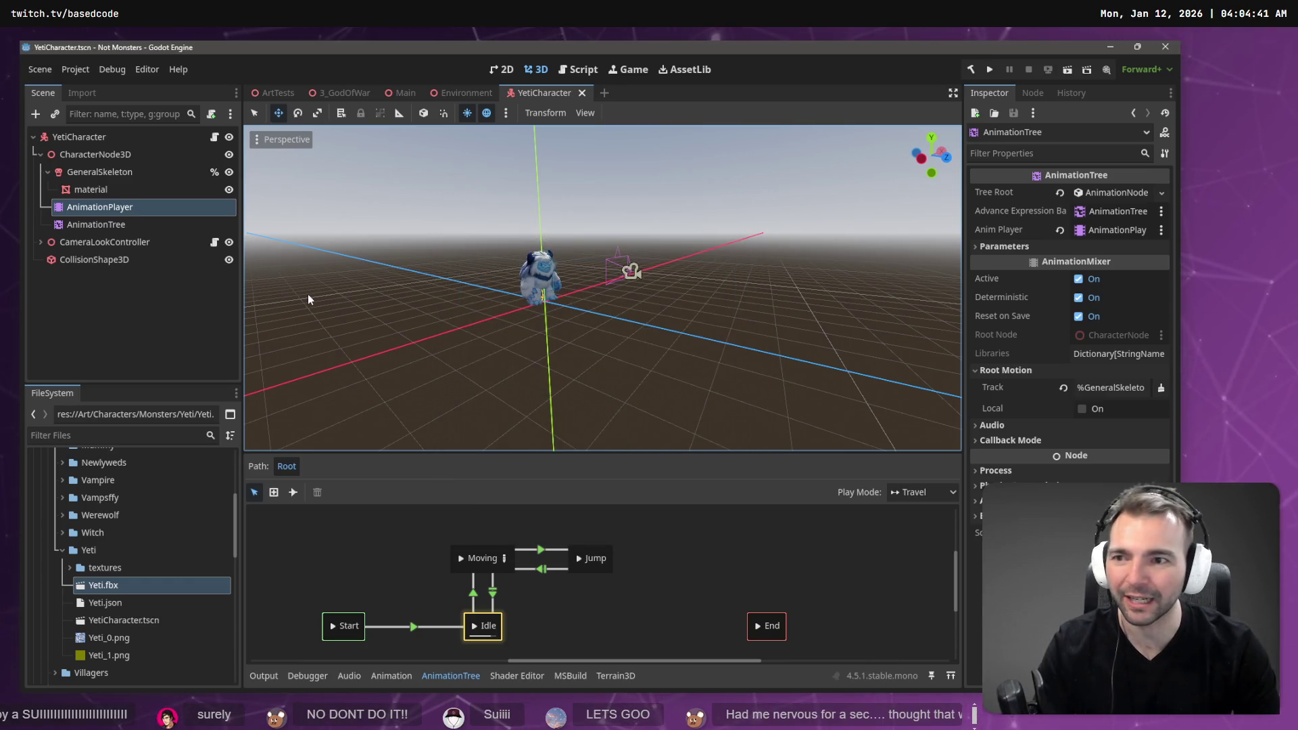
key("F6")
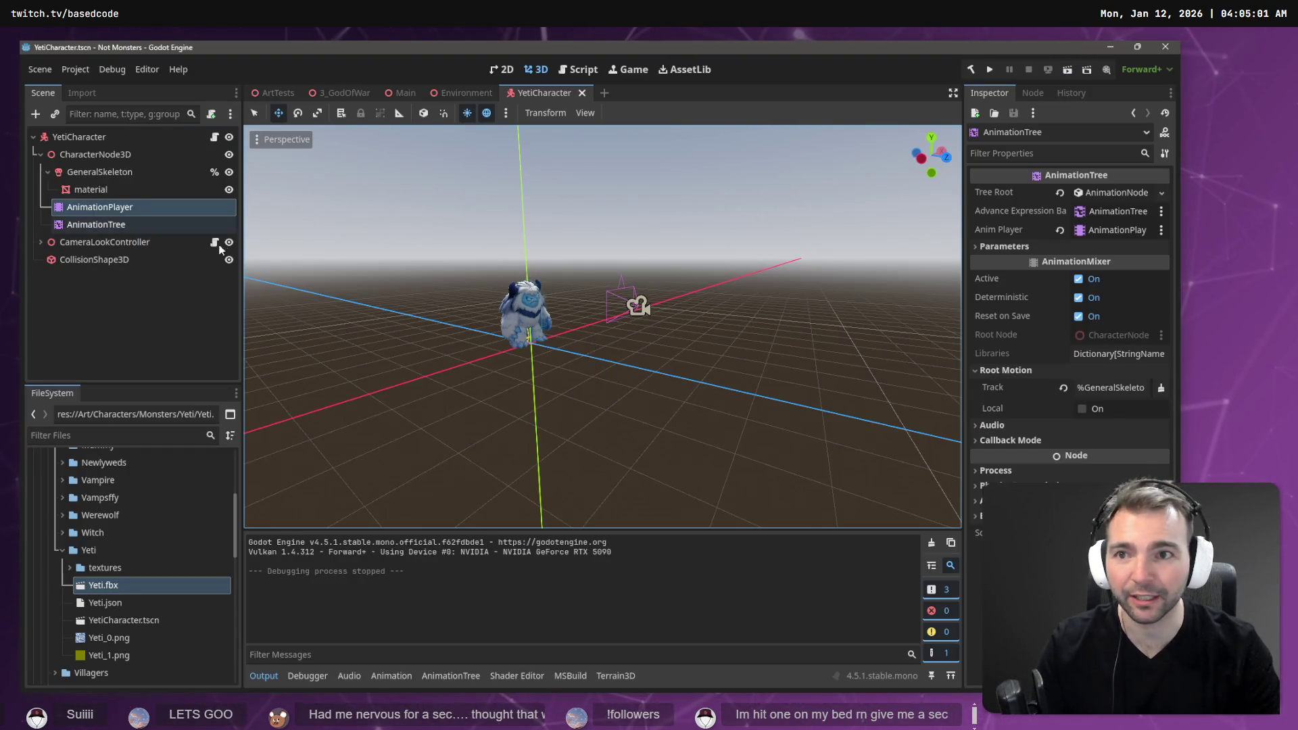
left_click(172, 290)
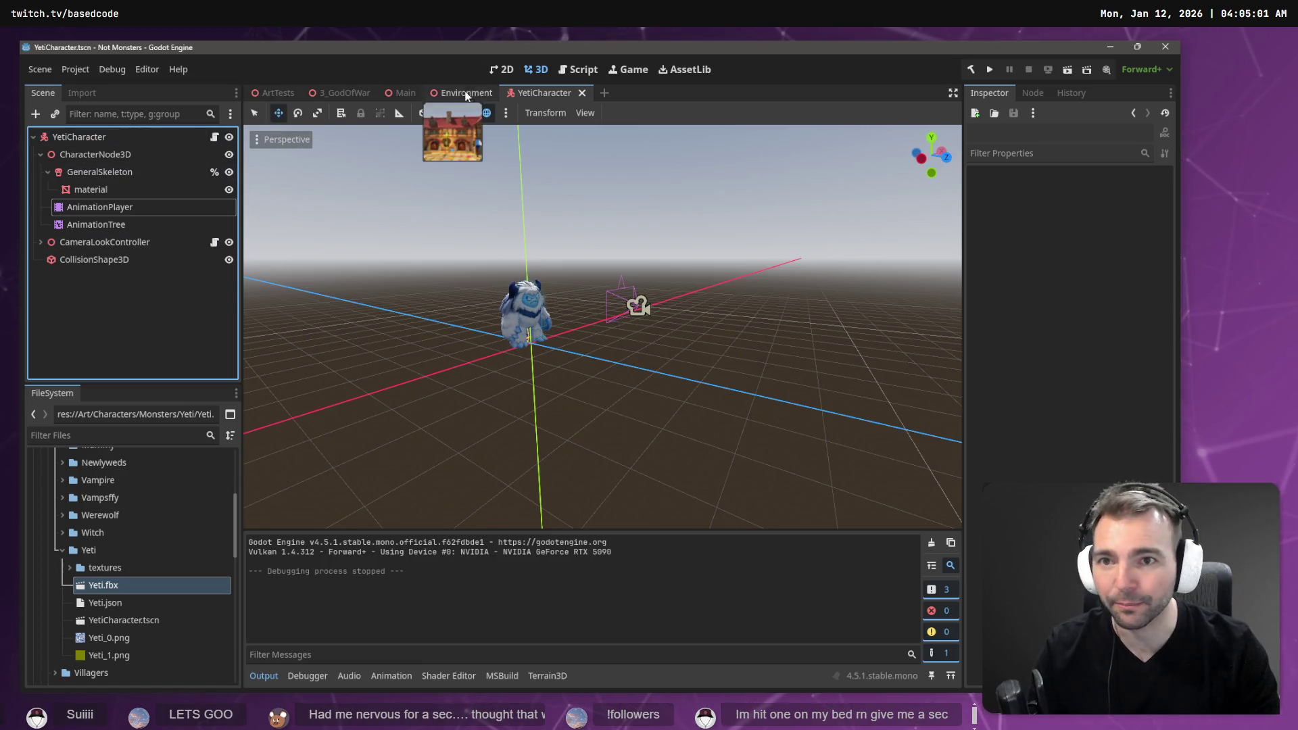
- Open the CharacterSwapper scene from the Main town scene, undoing an accidental drop of raw Yeti.fbx
left_click(403, 96)
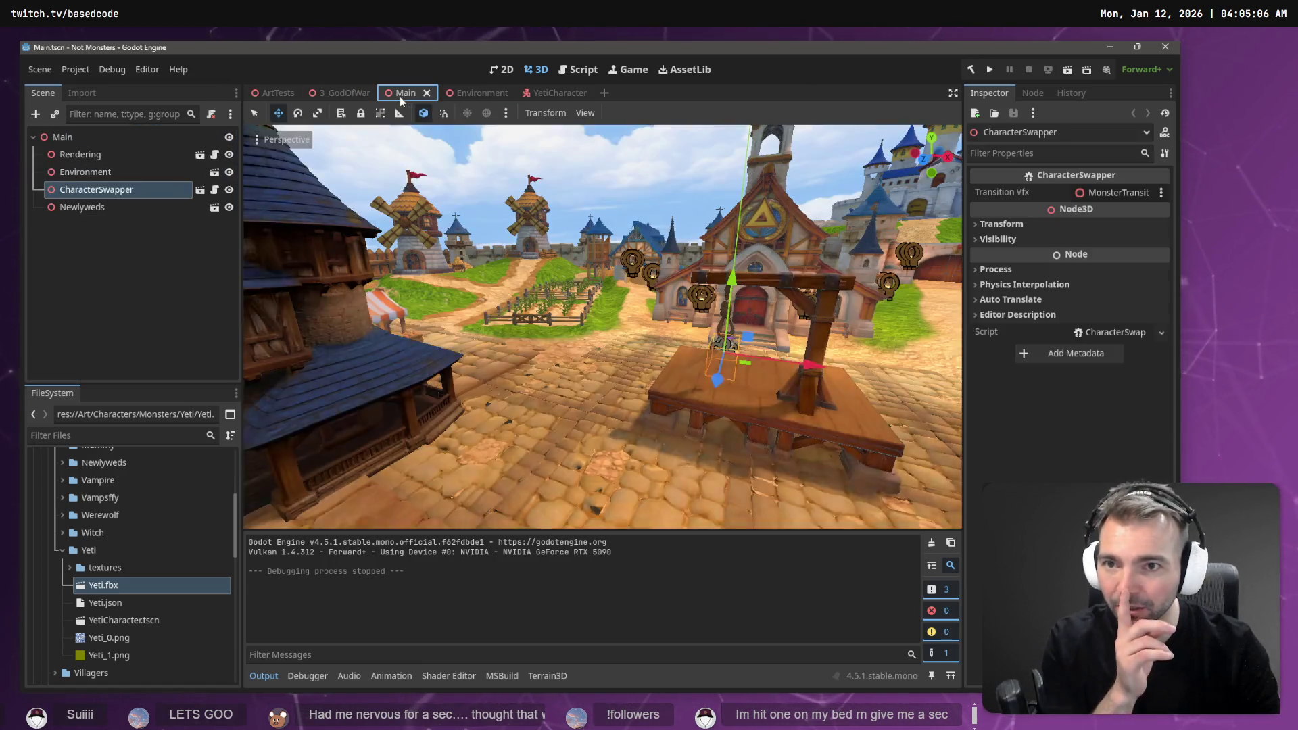
left_click(199, 190)
mouse_move(124, 584)
left_mouse_down()
mouse_move(98, 145)
mouse_move(95, 177)
left_mouse_up()
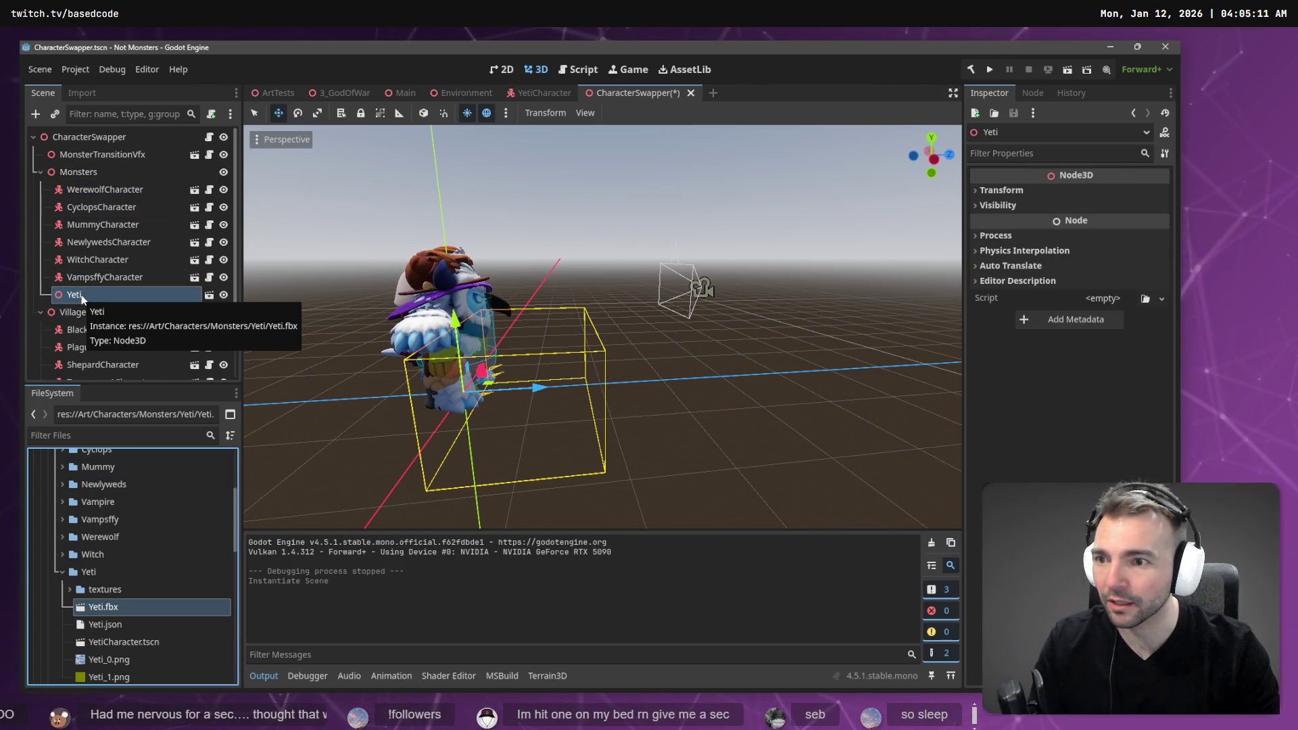
key("ctrl+z")
- Add YetiCharacter.tscn as the first child under Monsters, save CharacterSwapper, and launch the game with F5
left_click(124, 641)
left_click_drag(80, 154, 88, 173)
left_click_drag(88, 299, 101, 180)
key("ctrl+s")
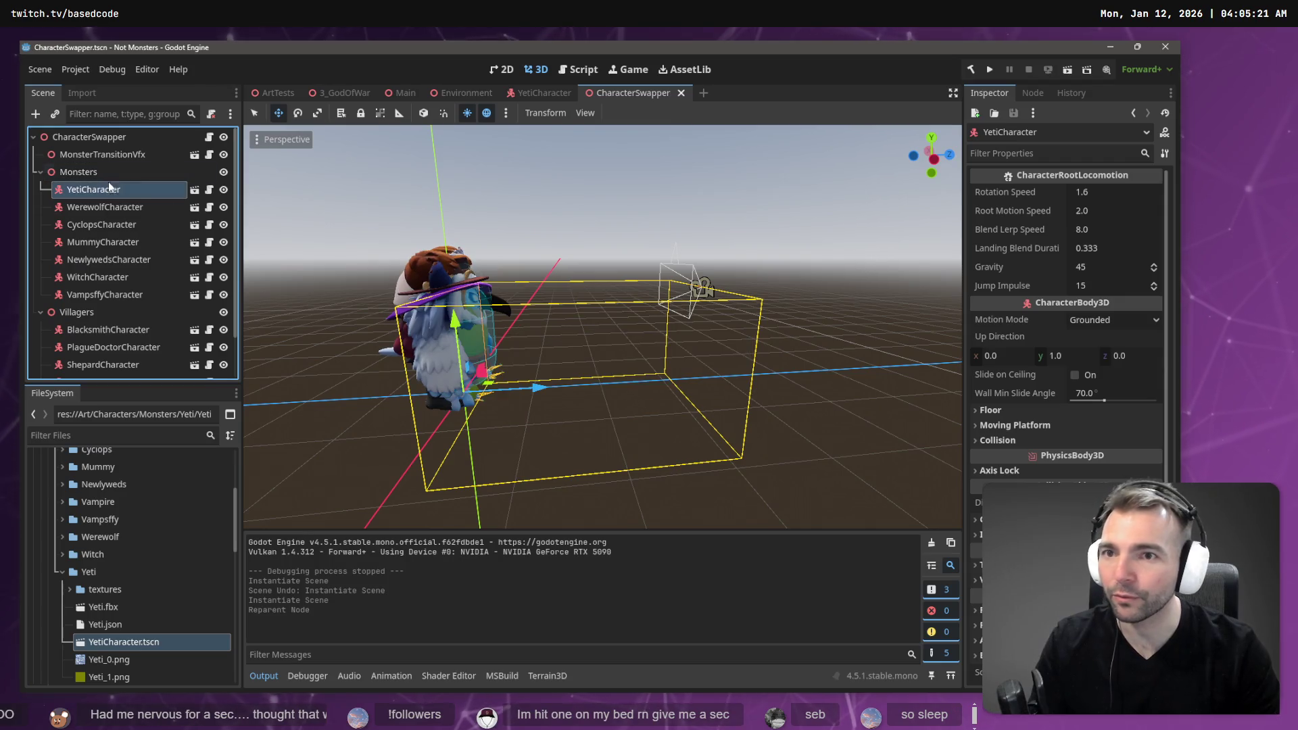
key("F5")
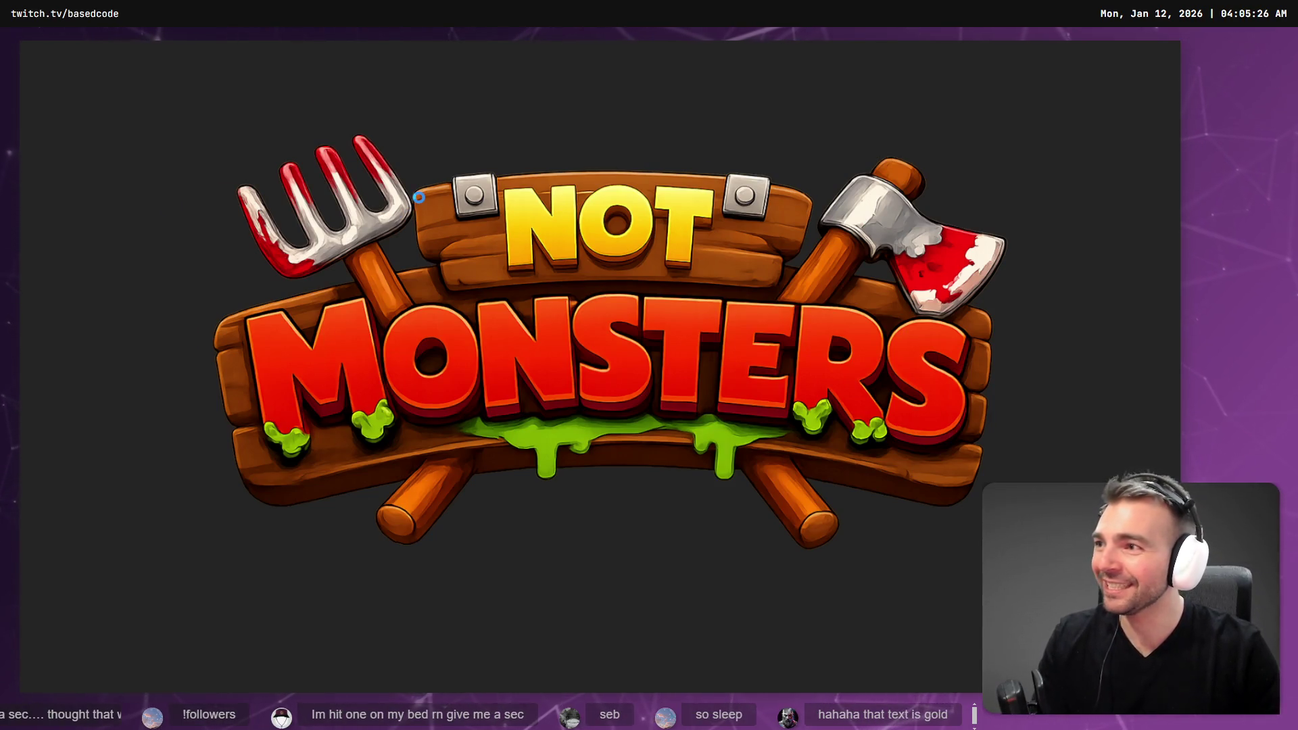
- Run the yeti toward the gate, market houses and castle street, then stop facing the camera
key("w")
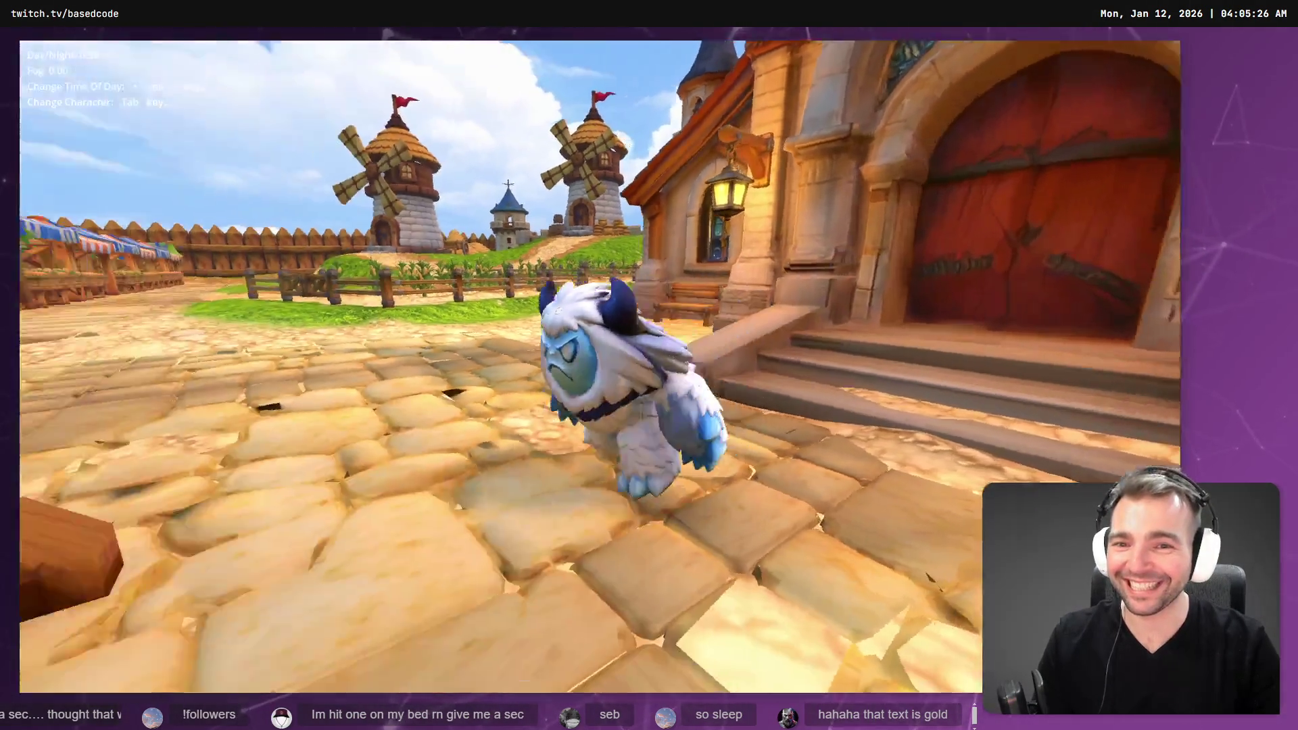
key("a")
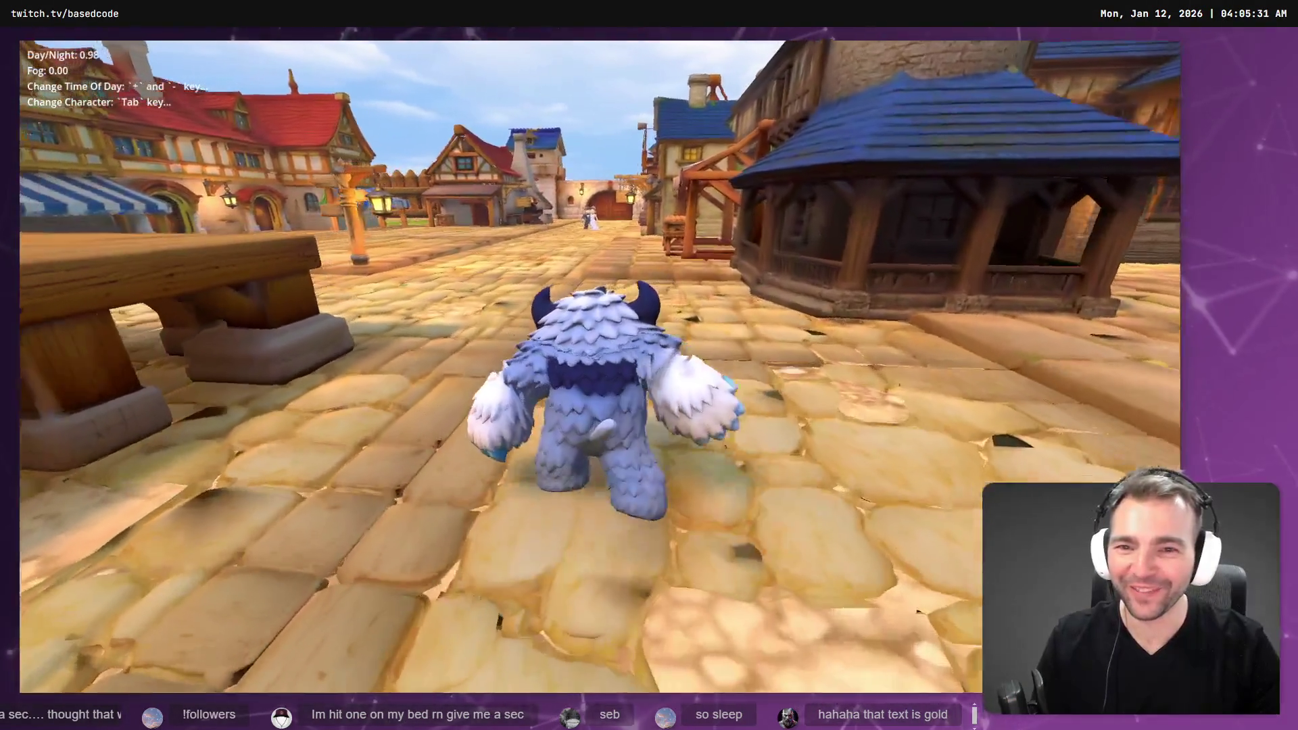
key("w")
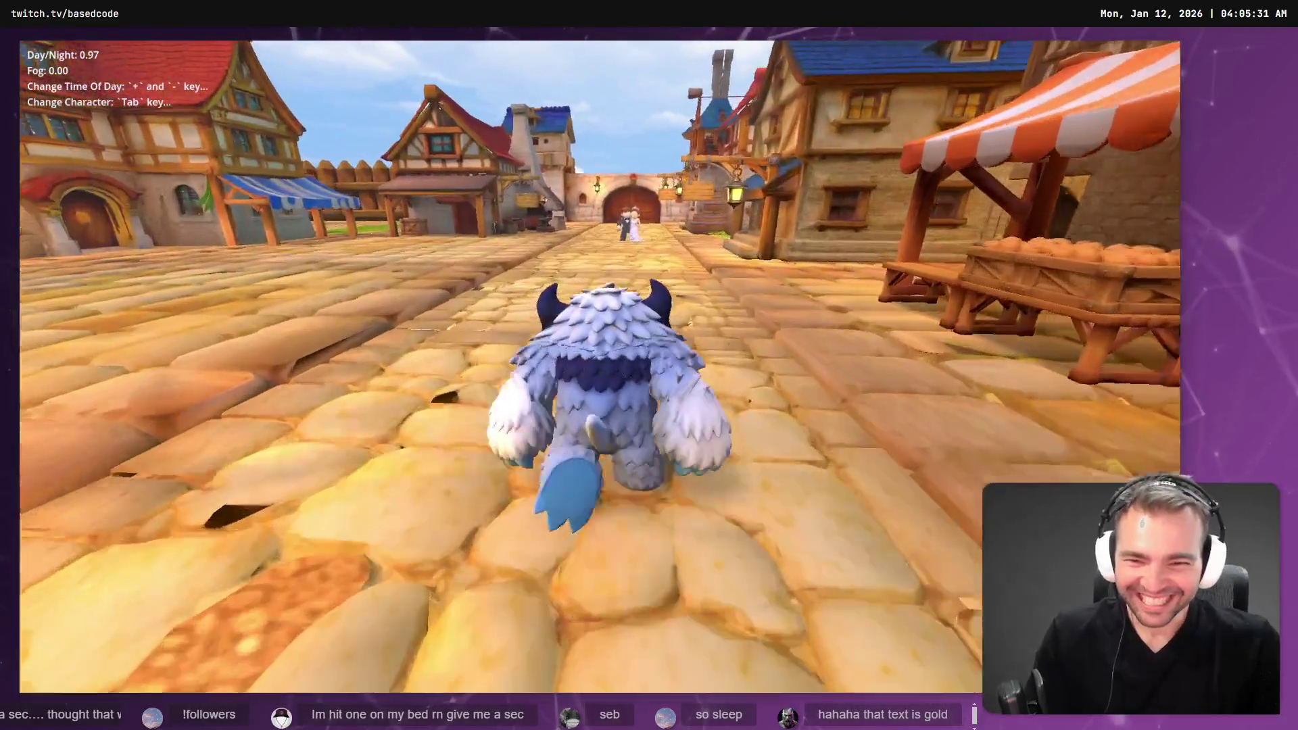
key("a")
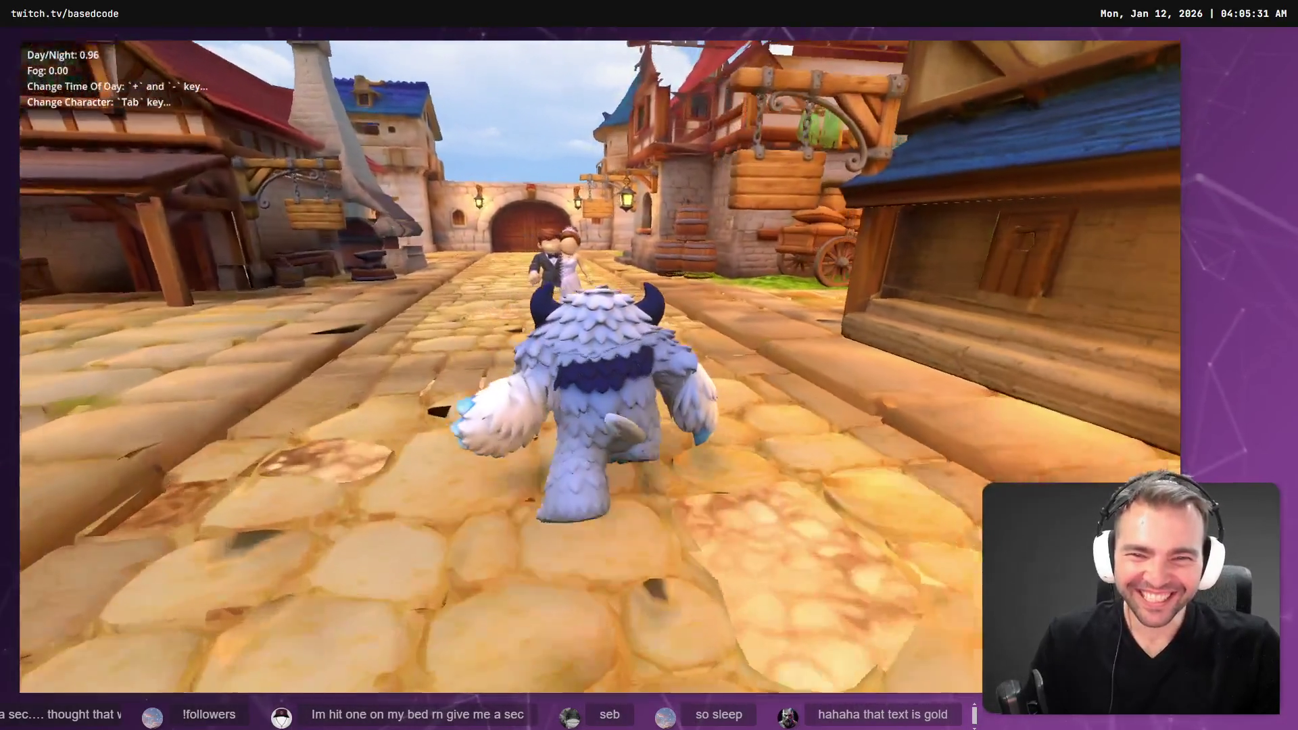
key("d")
key("a")
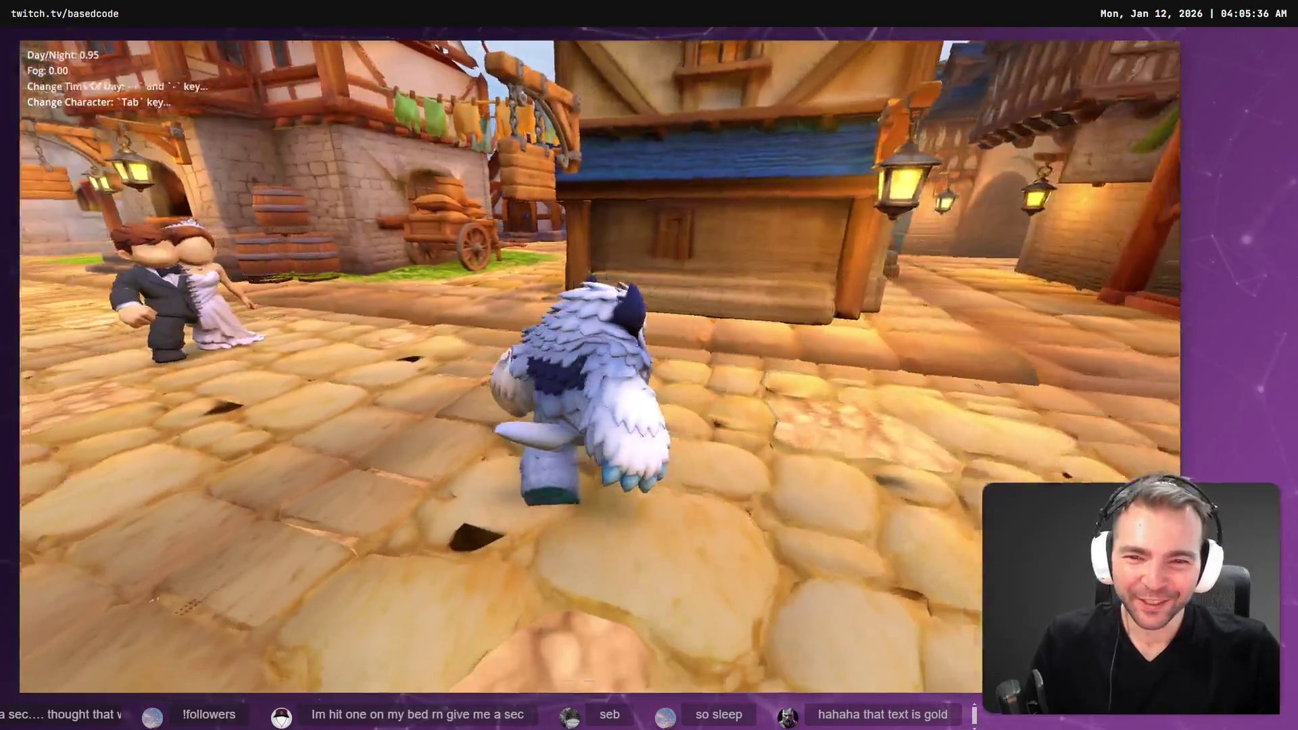
key("d")
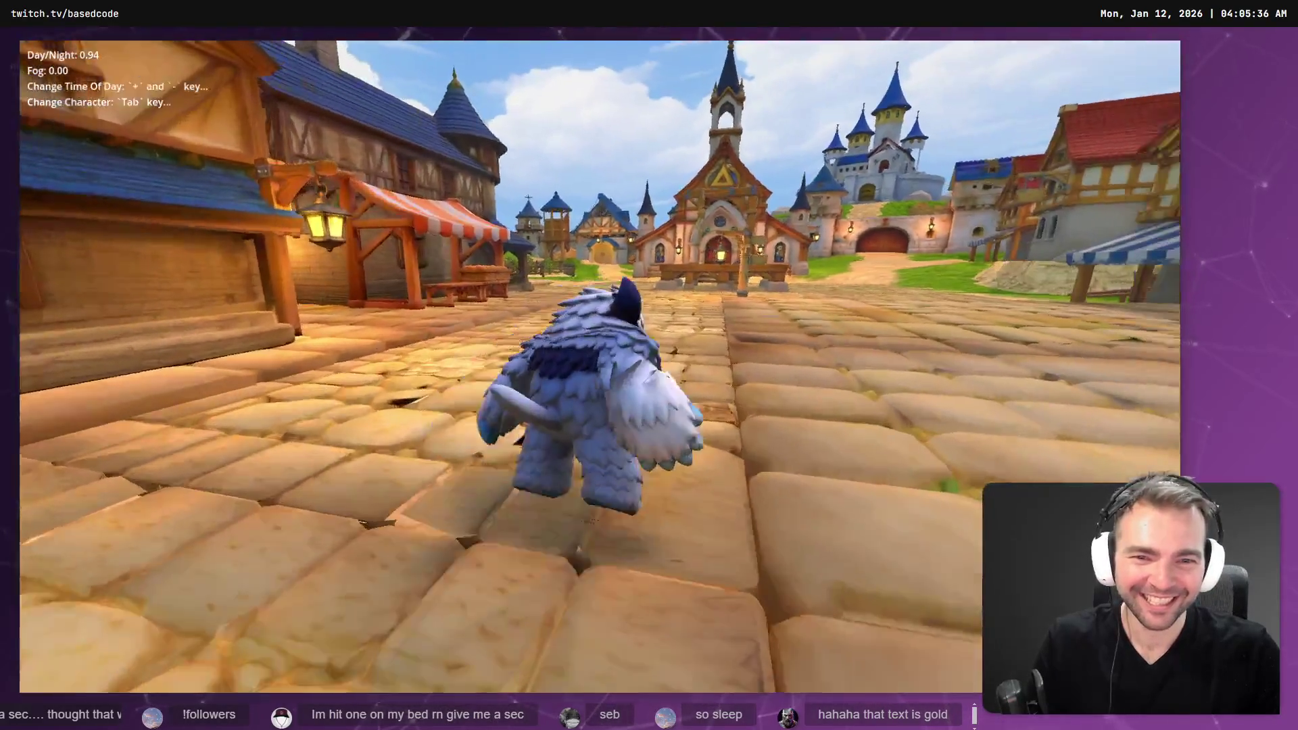
key("s")
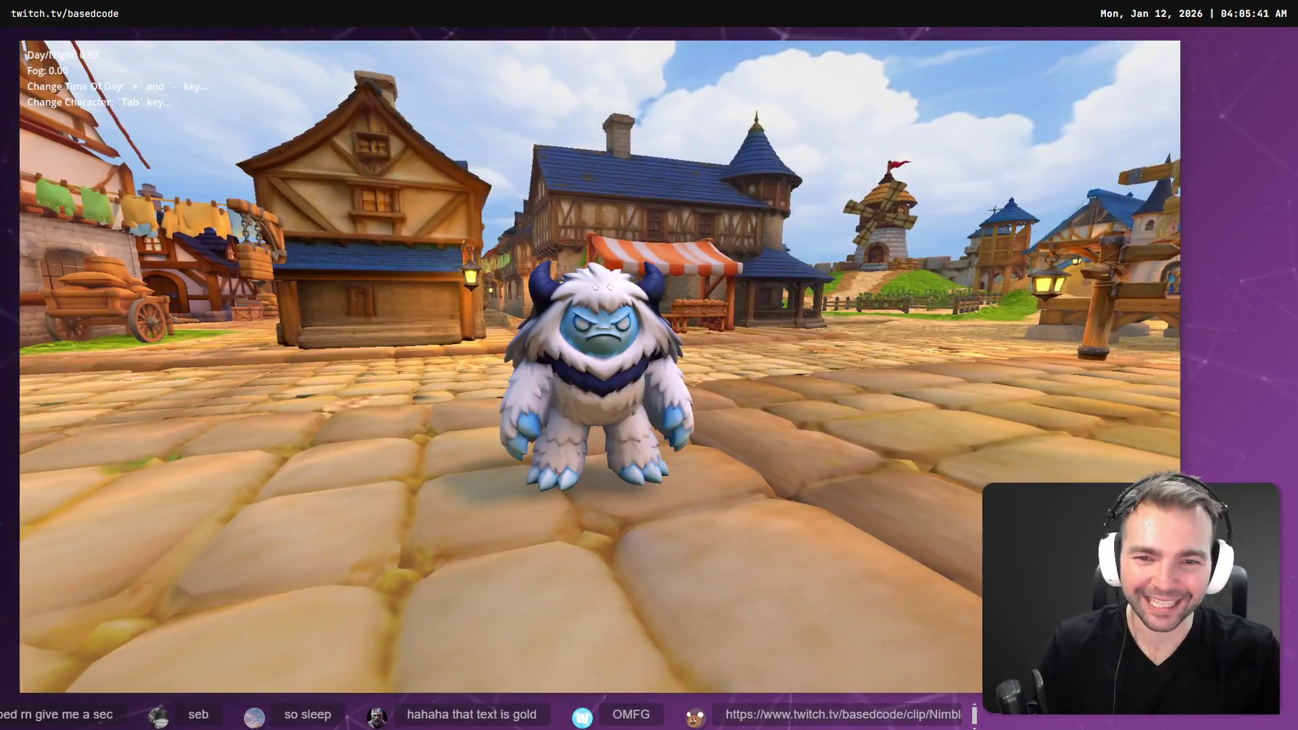
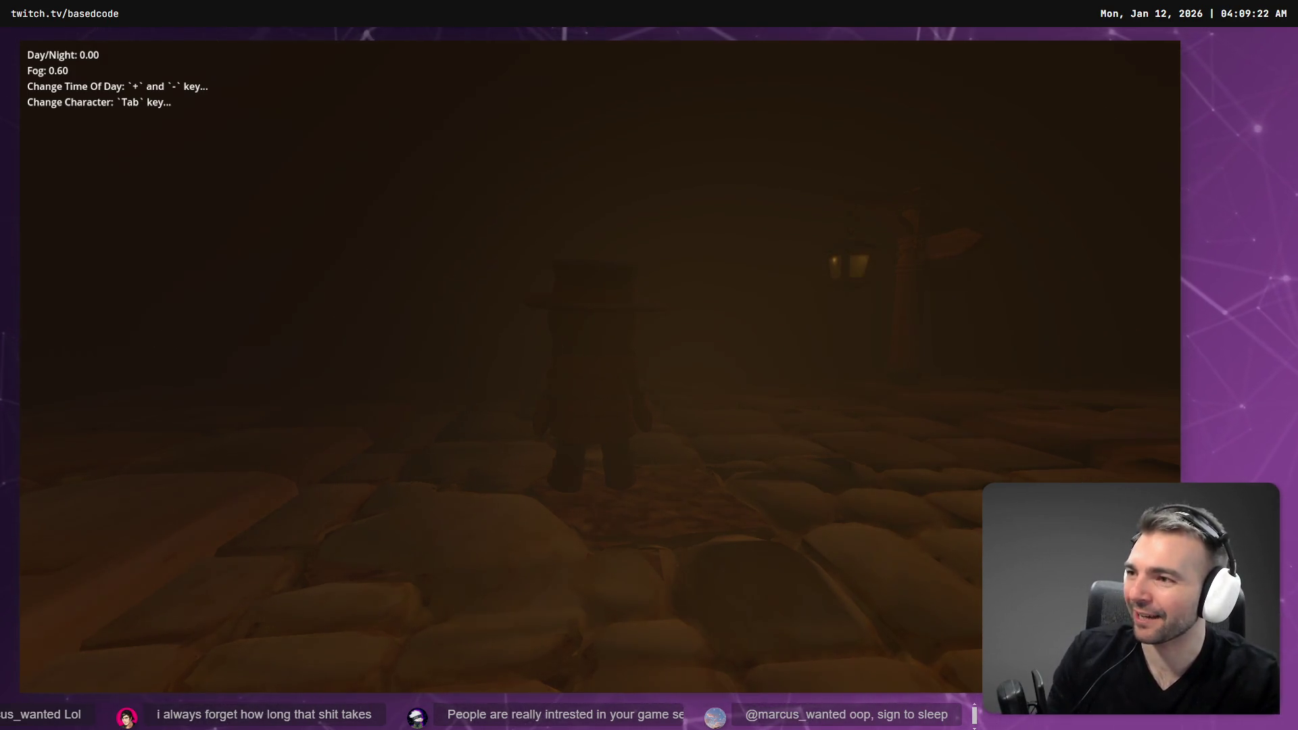
- Swap through six successive playable characters in the running Not Monsters night build
key("Tab")
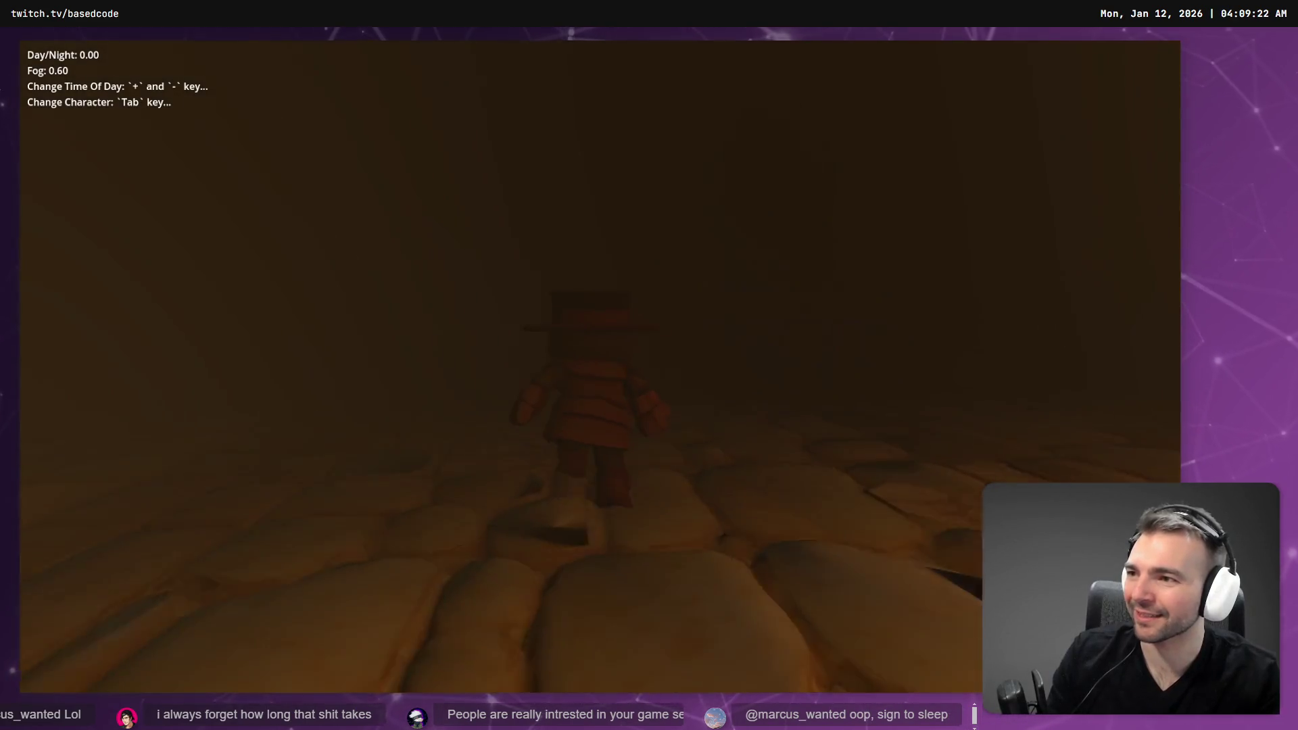
key("Tab")
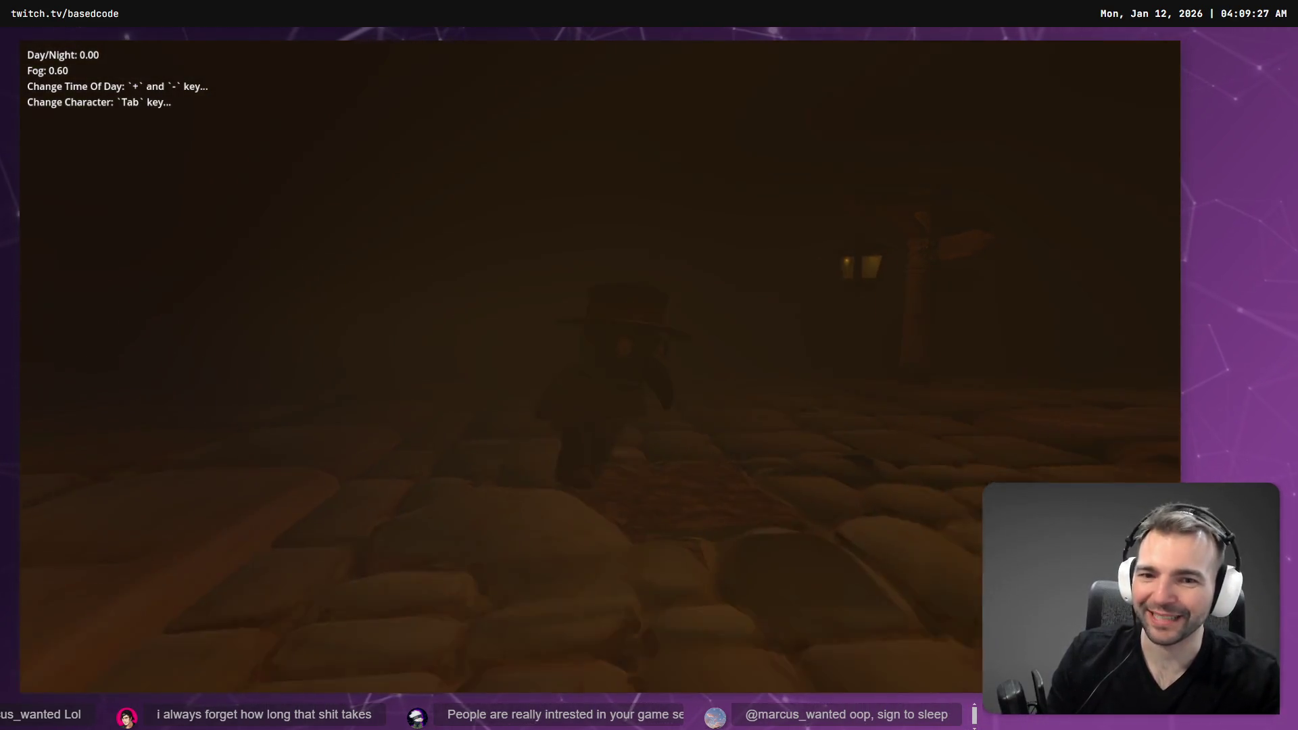
key("Tab")
key("Tab")
key("Tab")
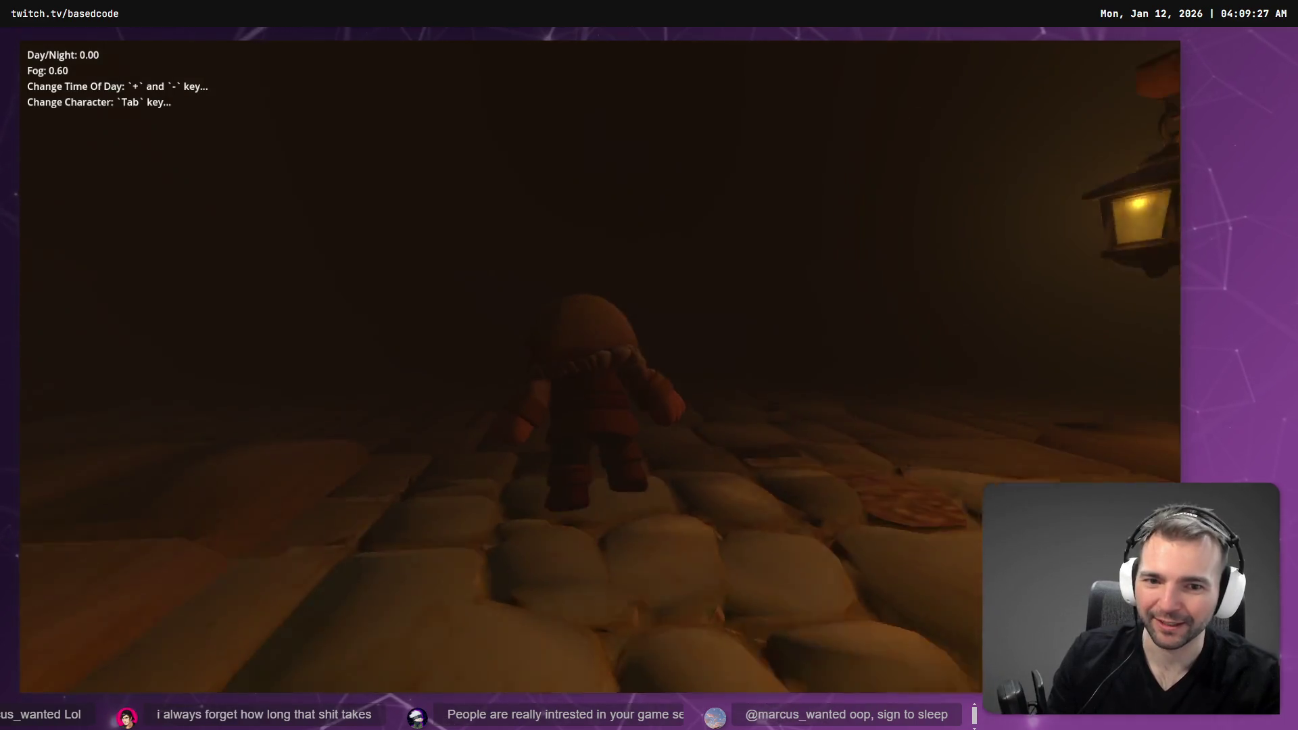
key("Tab")
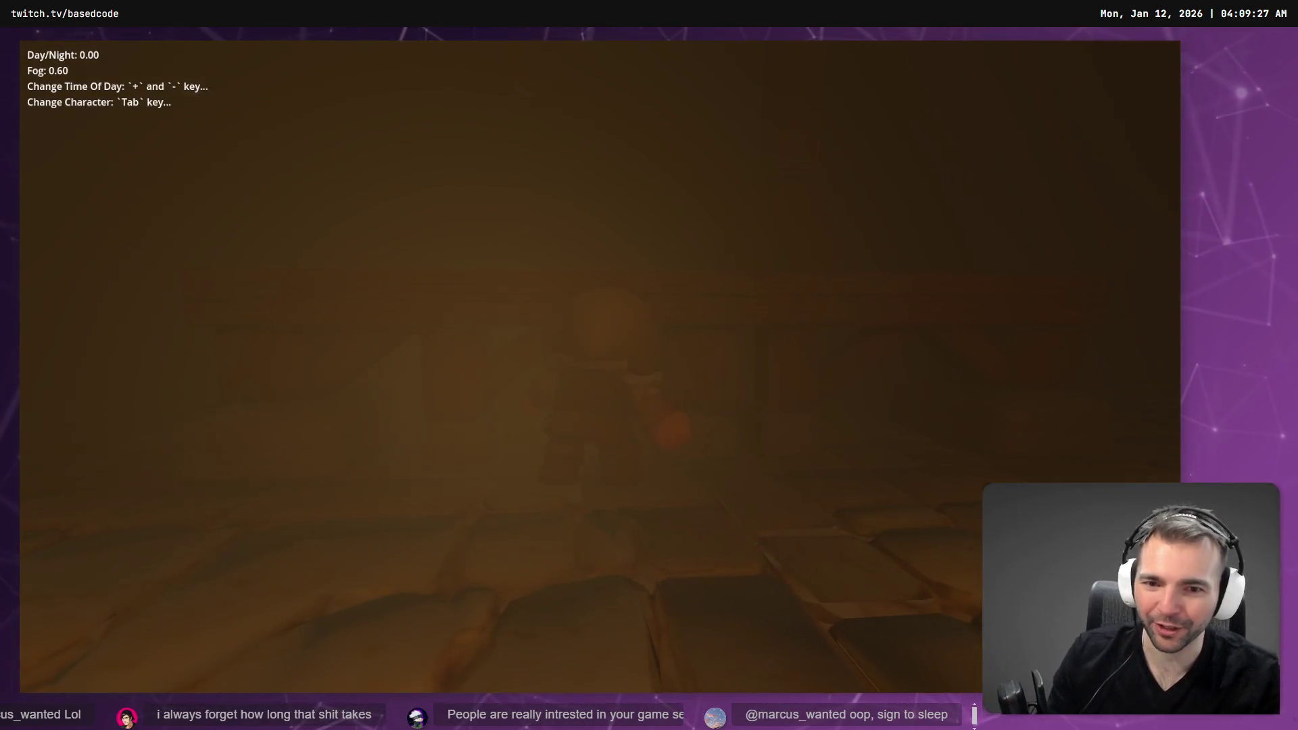
key("Tab")
key("Tab")
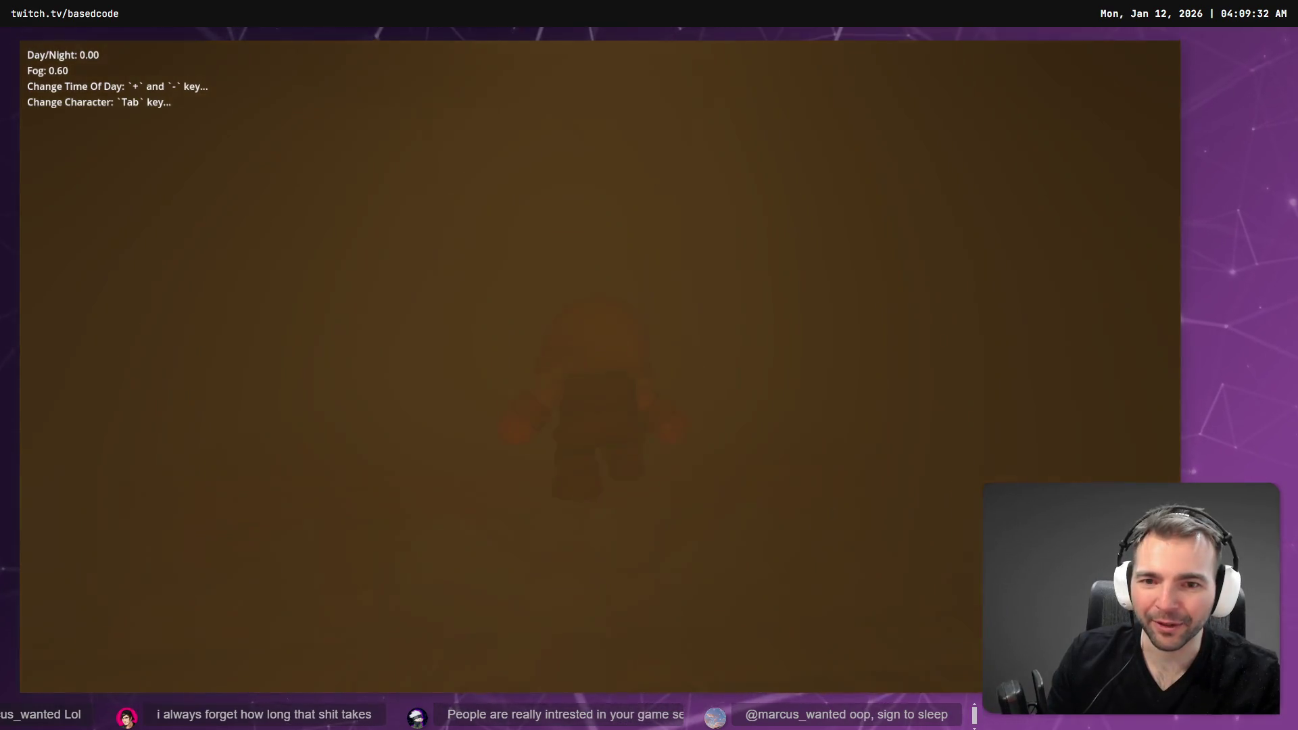
key("Tab")
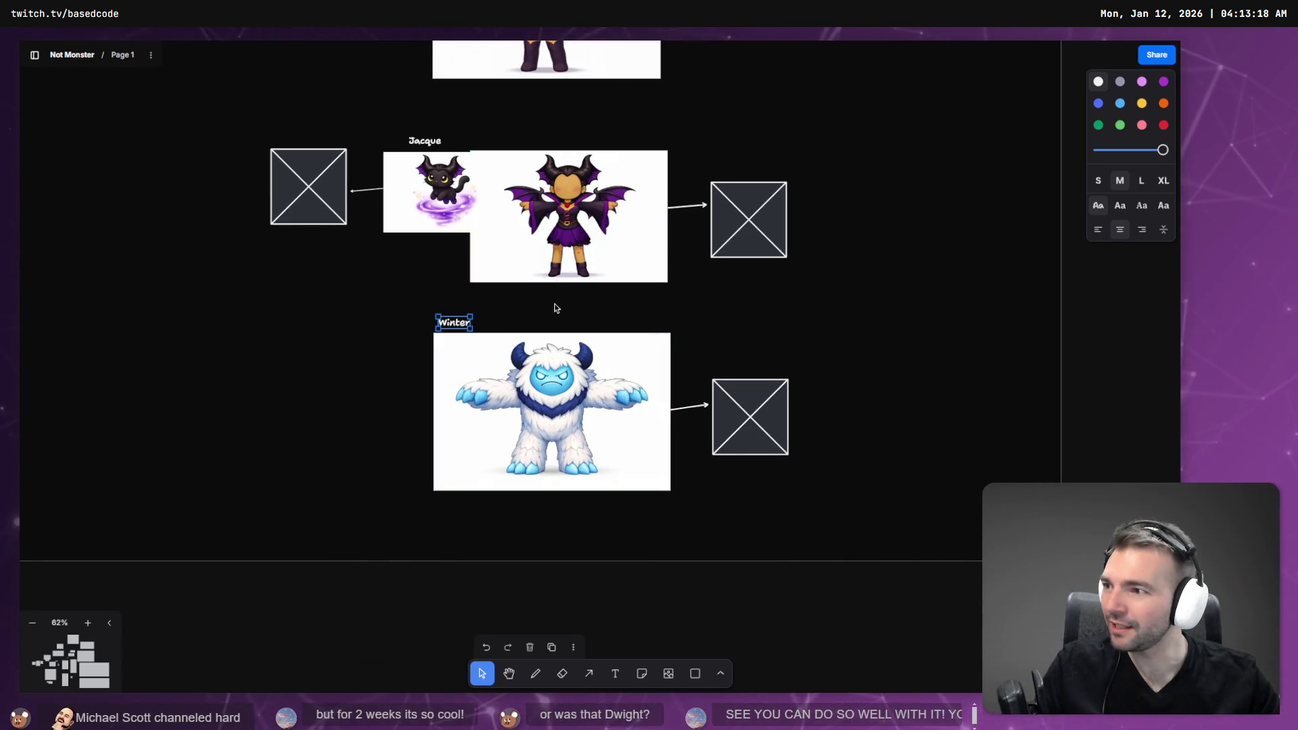
- Zoom the tldraw board to 109% on the villagers, deselect Blacksmith, and scroll to Heavy Guard
scroll(793, 451, "up", 4)
scroll(792, 451, "up", 2)
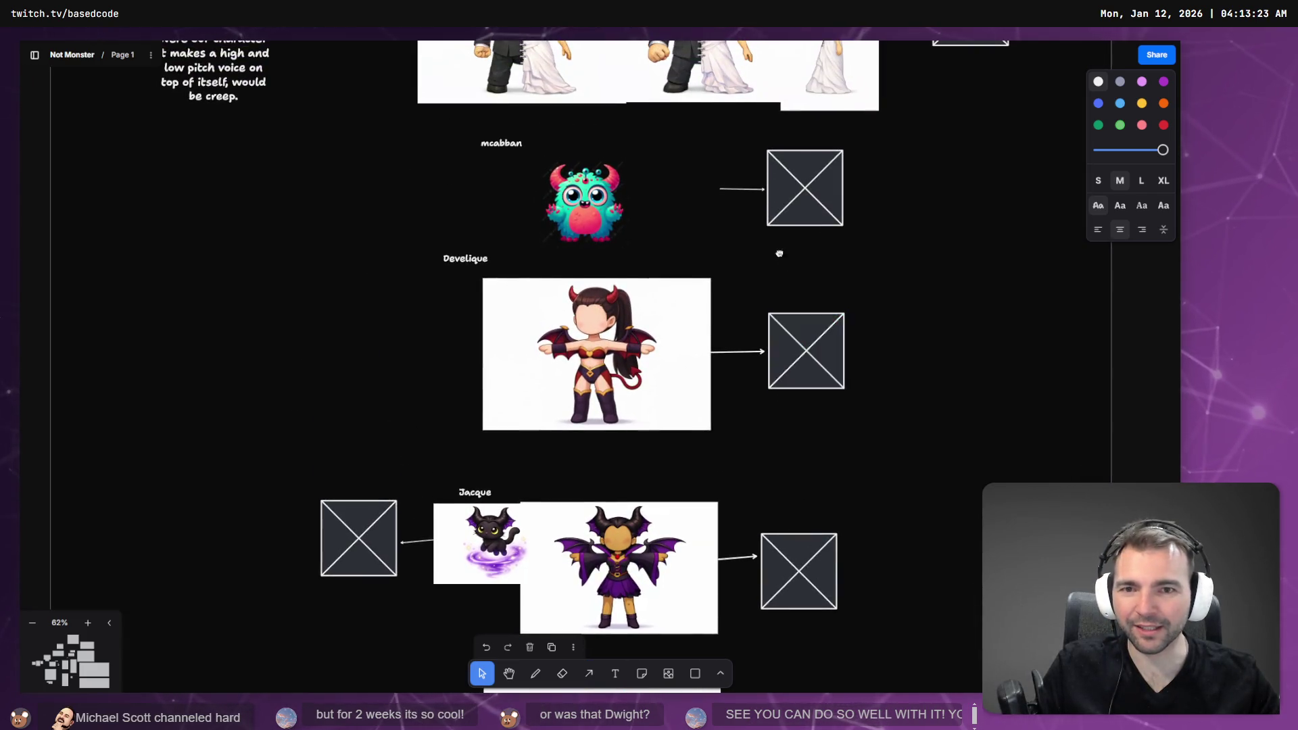
scroll(781, 254, "up", 15)
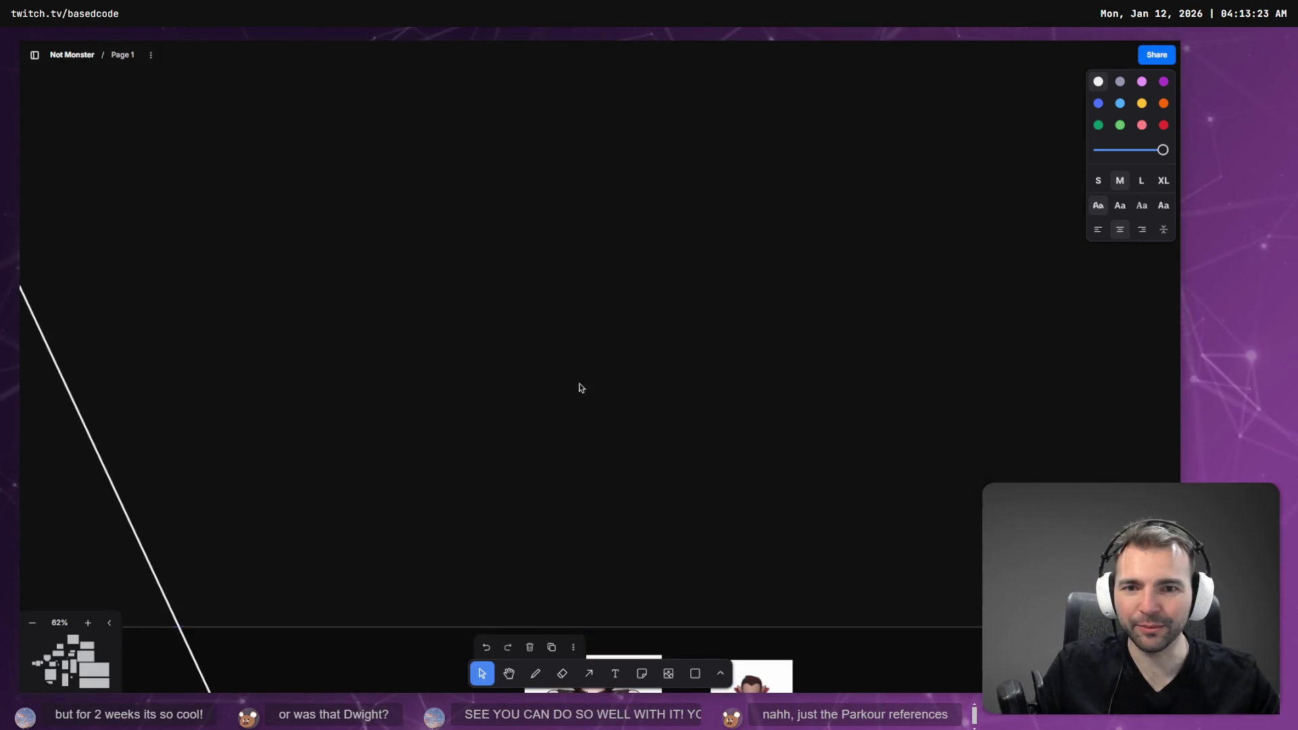
scroll(579, 442, "up", 15)
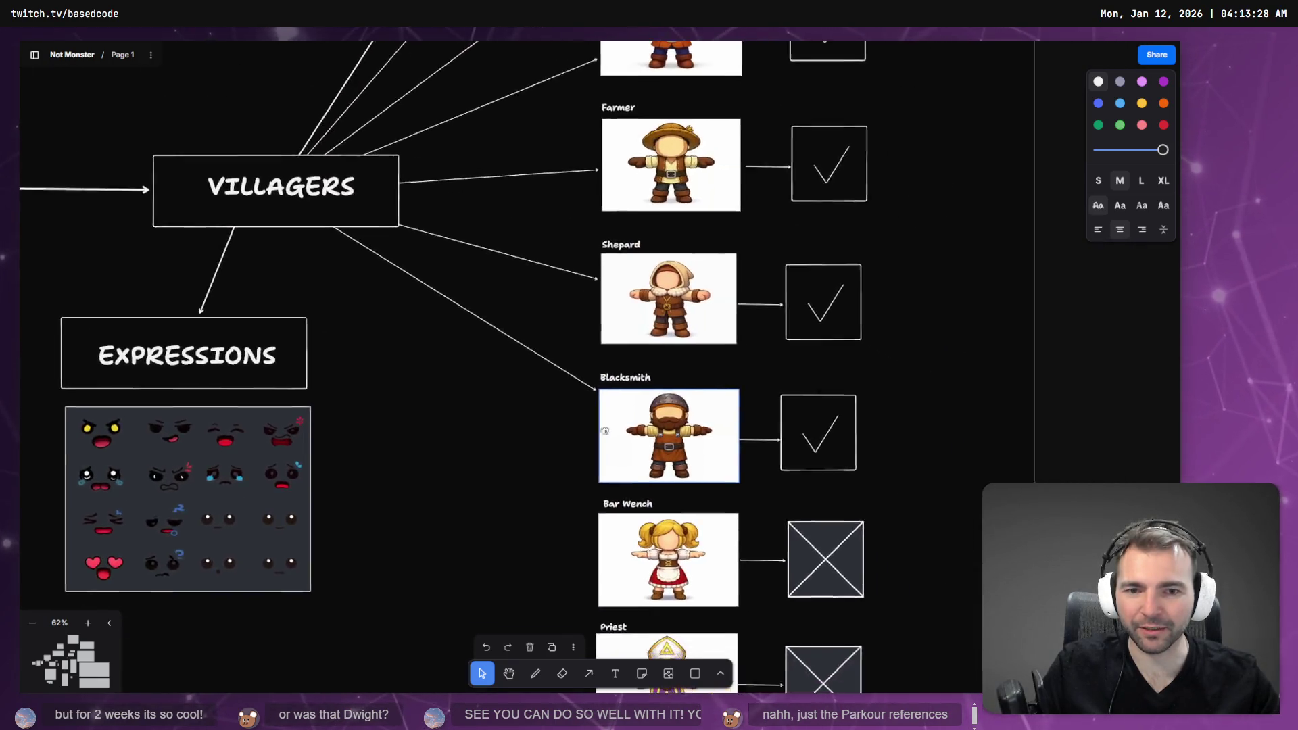
scroll(605, 431, "up", 5)
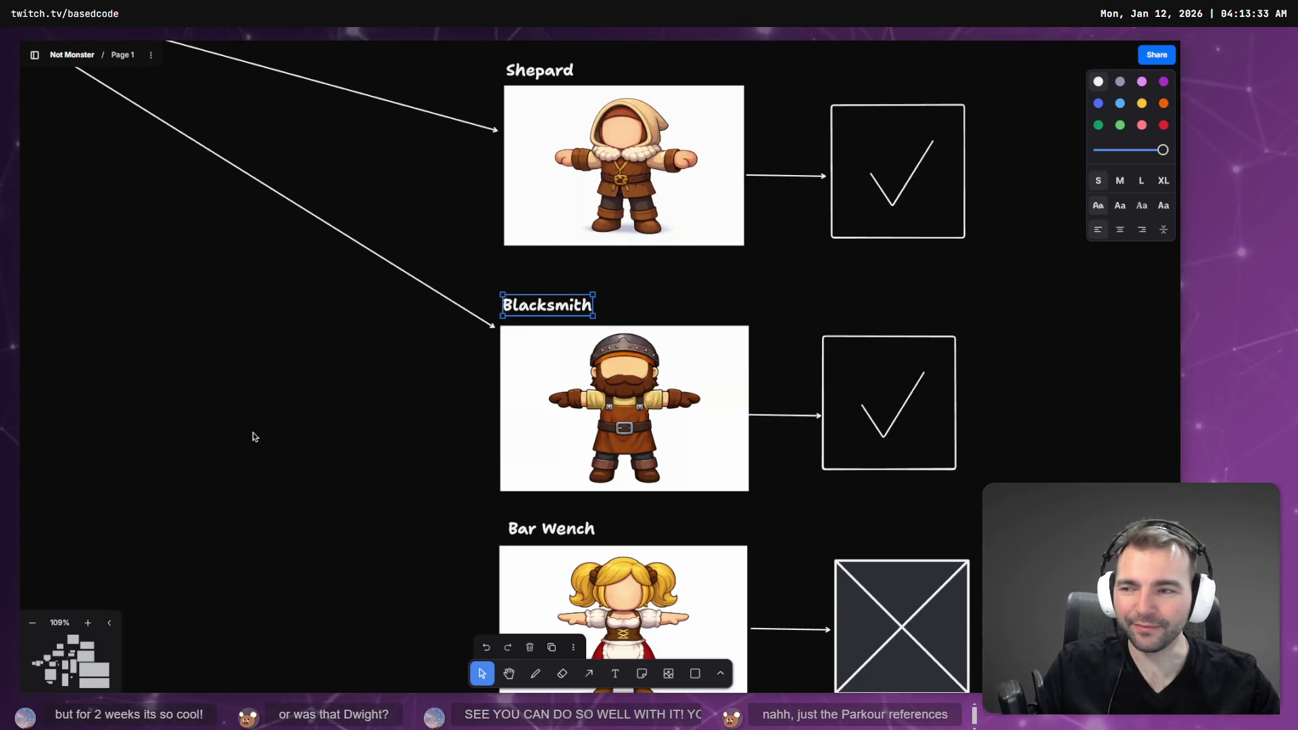
left_click(52, 451)
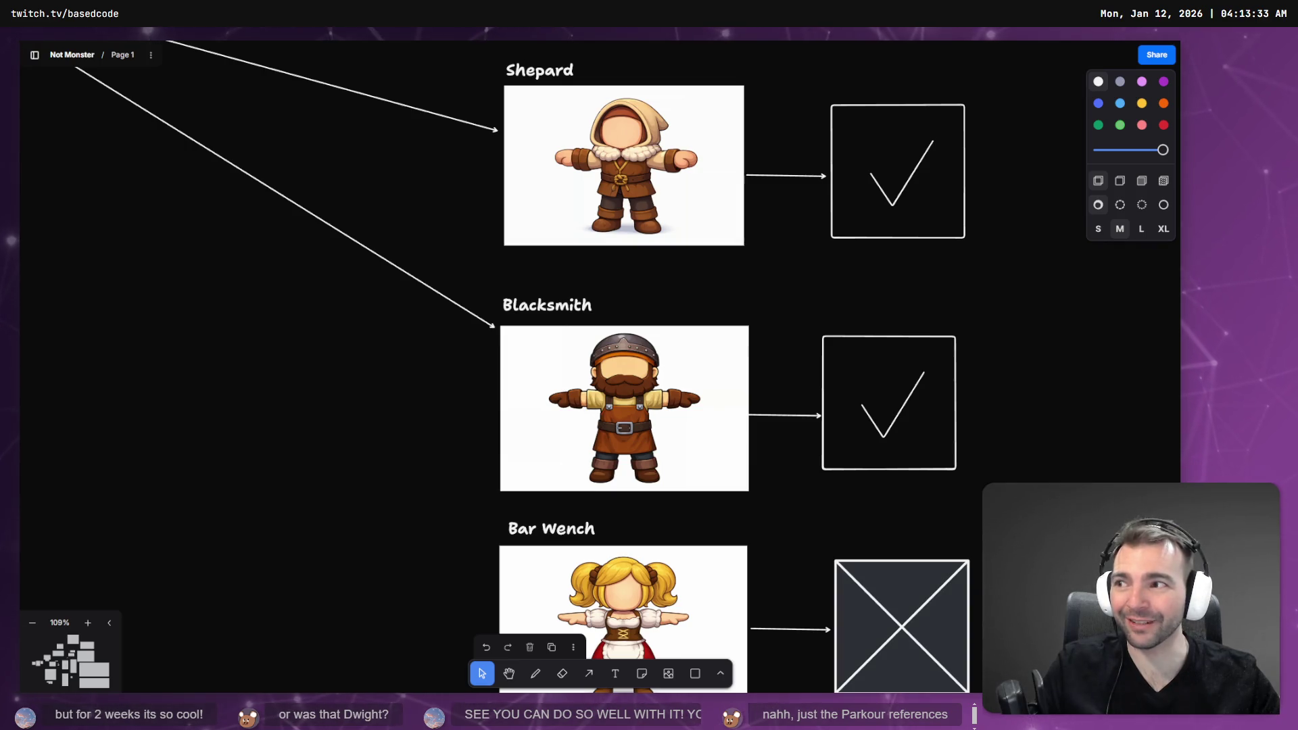
scroll(542, 197, "up", 15)
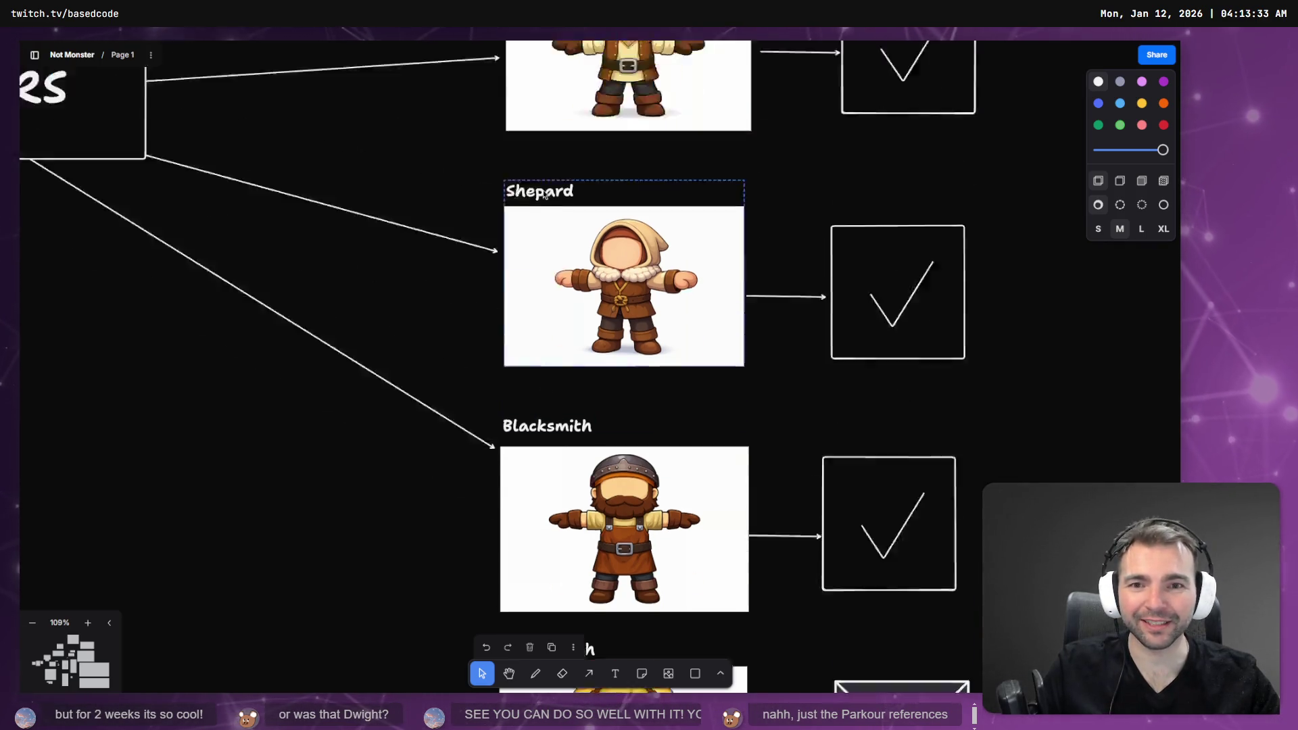
scroll(622, 267, "up", 2)
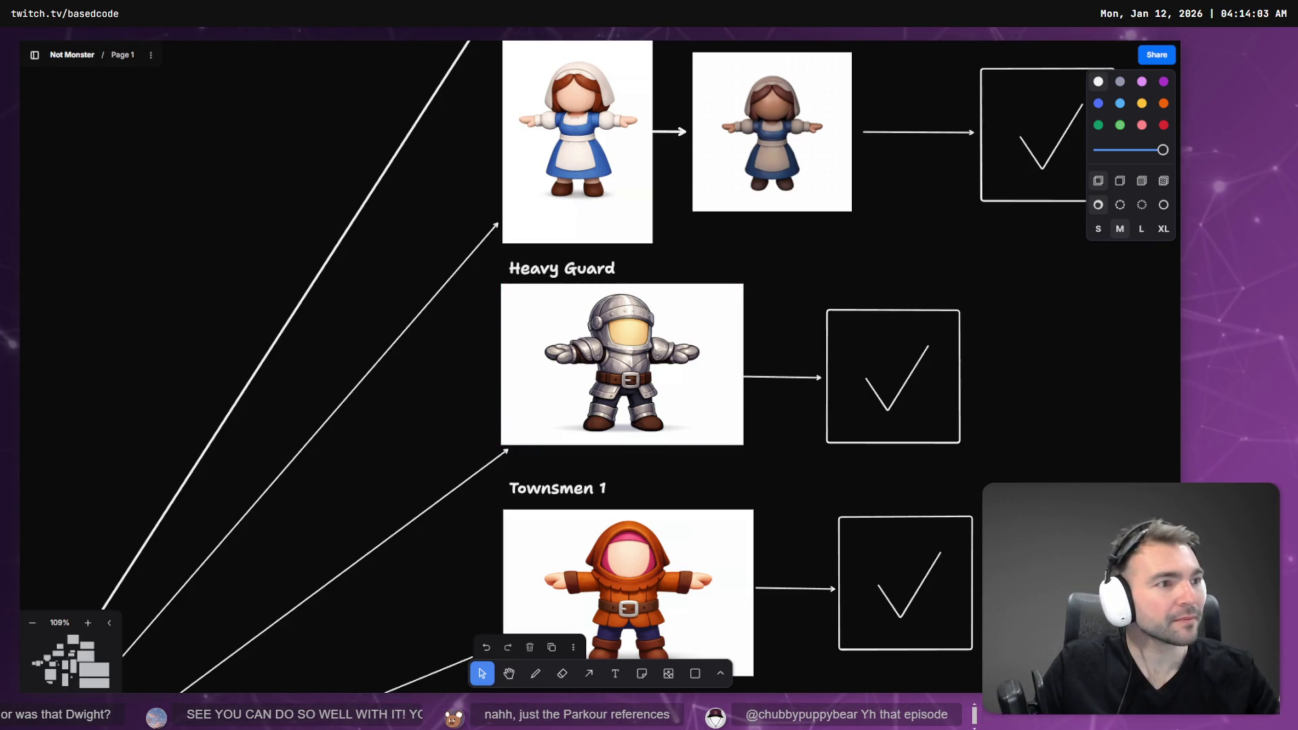
key("alt+Tab")
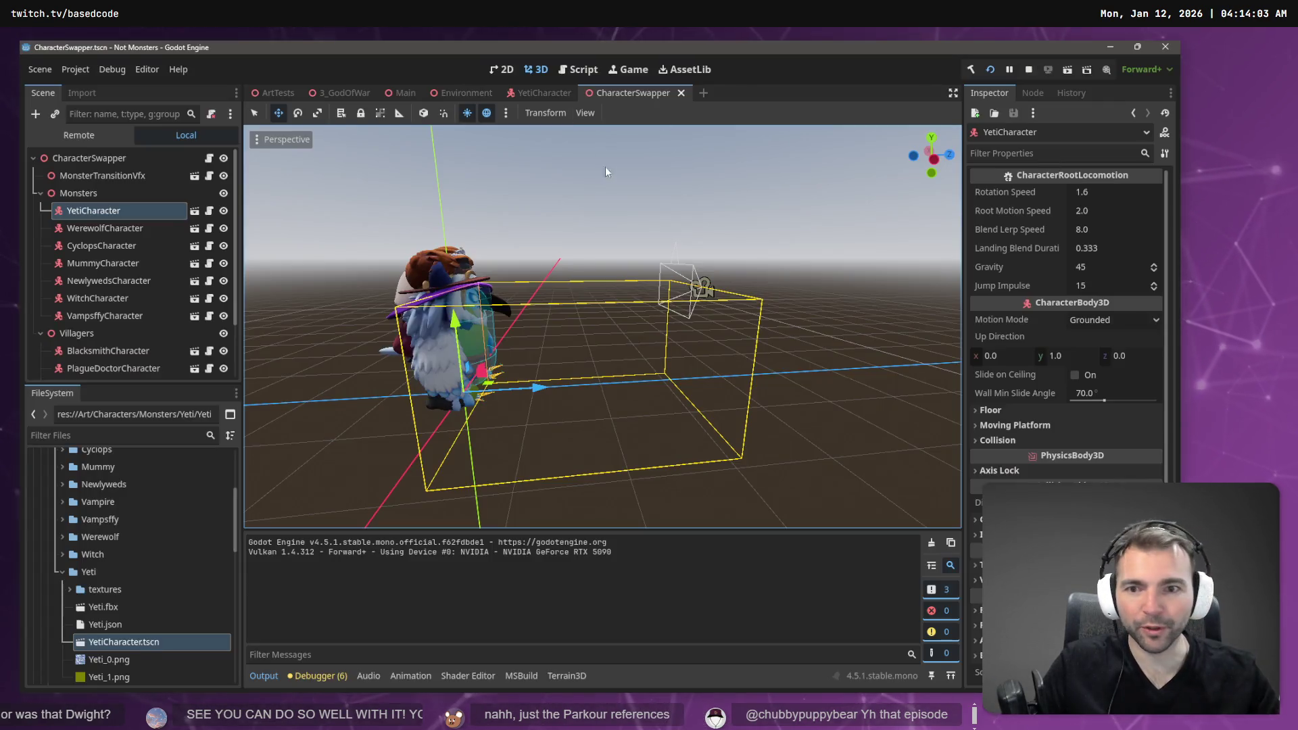
- Save the 3_GodOfWar scene, clear the output log, and close the ArtTests scene
left_click(342, 94)
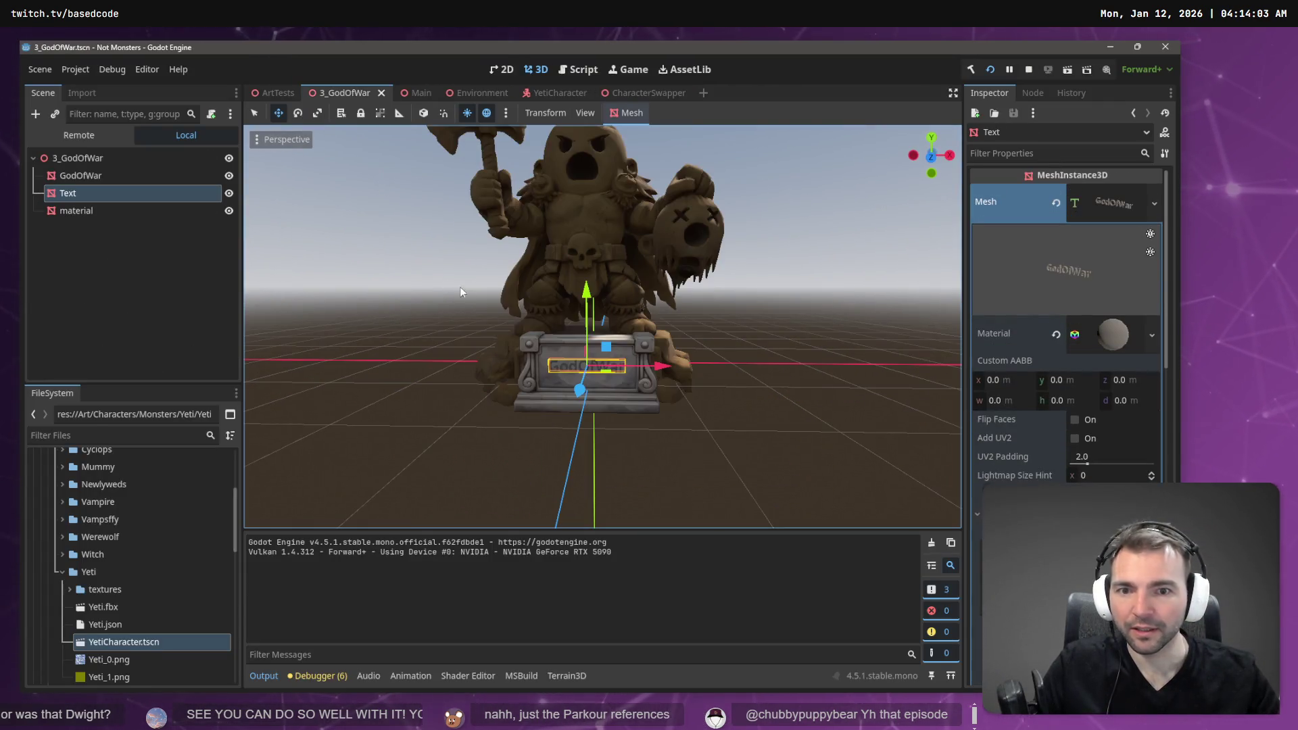
key("ctrl+s")
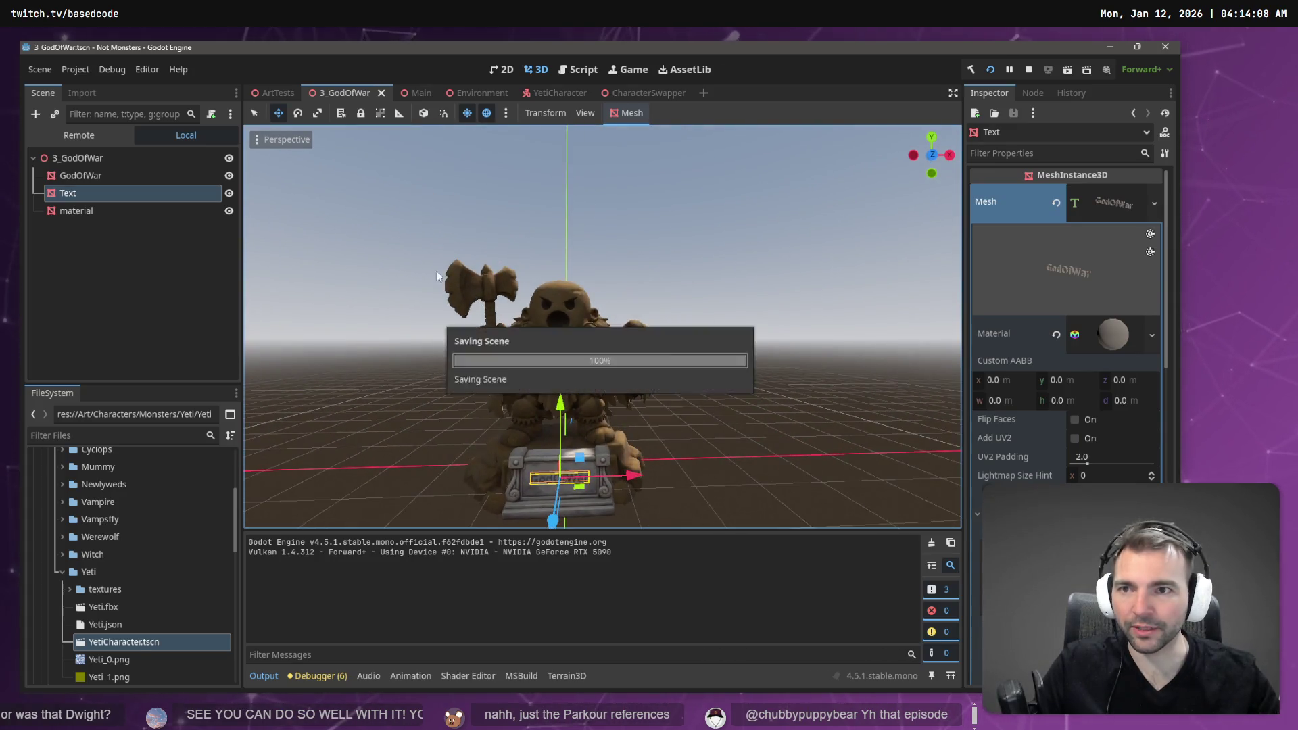
left_click(273, 92)
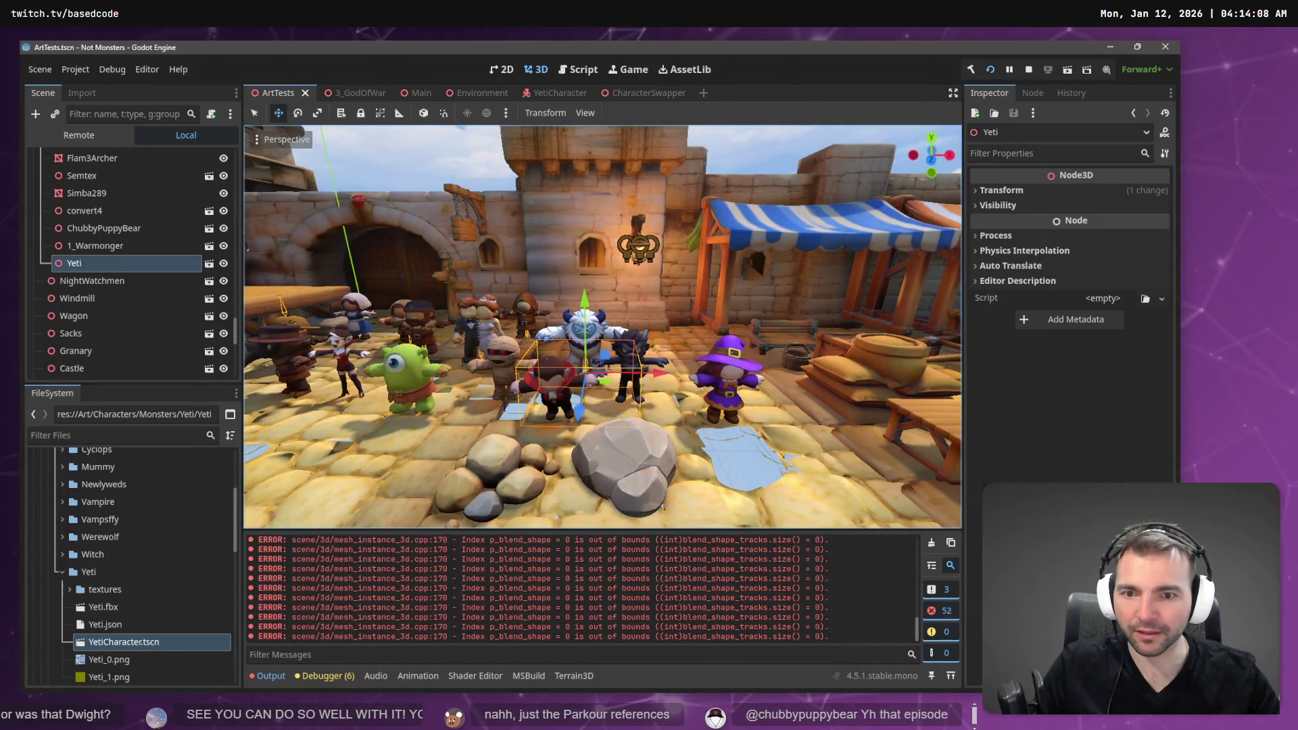
left_click(935, 545)
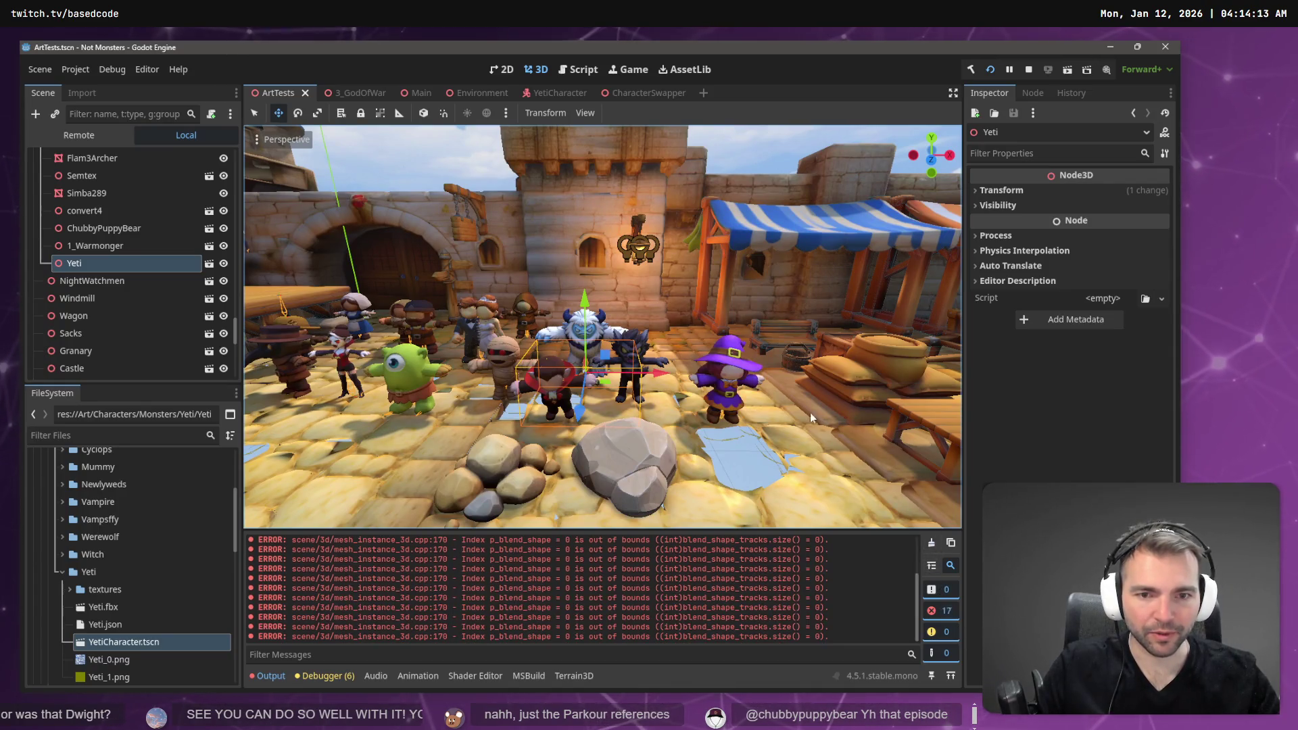
middle_click(250, 96)
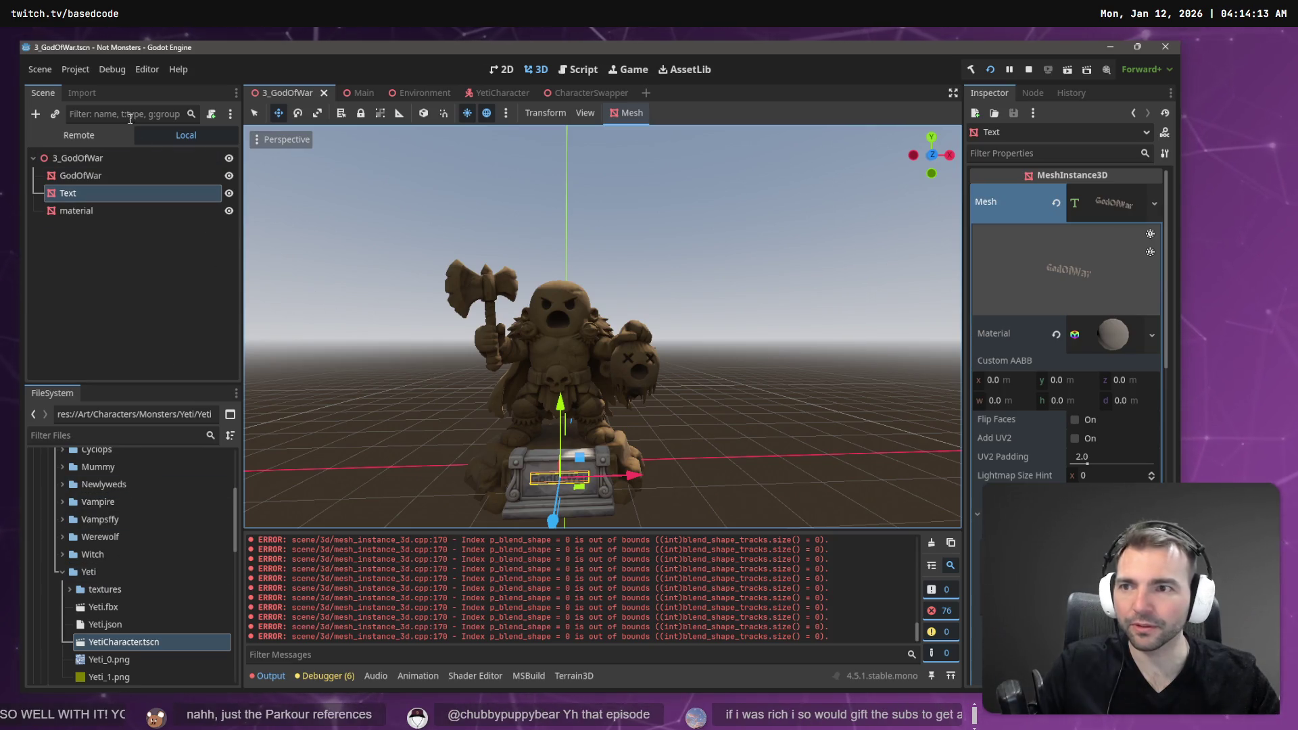
- Filter the FileSystem for 'ArtTes' and reopen ArtTests.tscn
left_click(105, 436)
type("ArtTes")
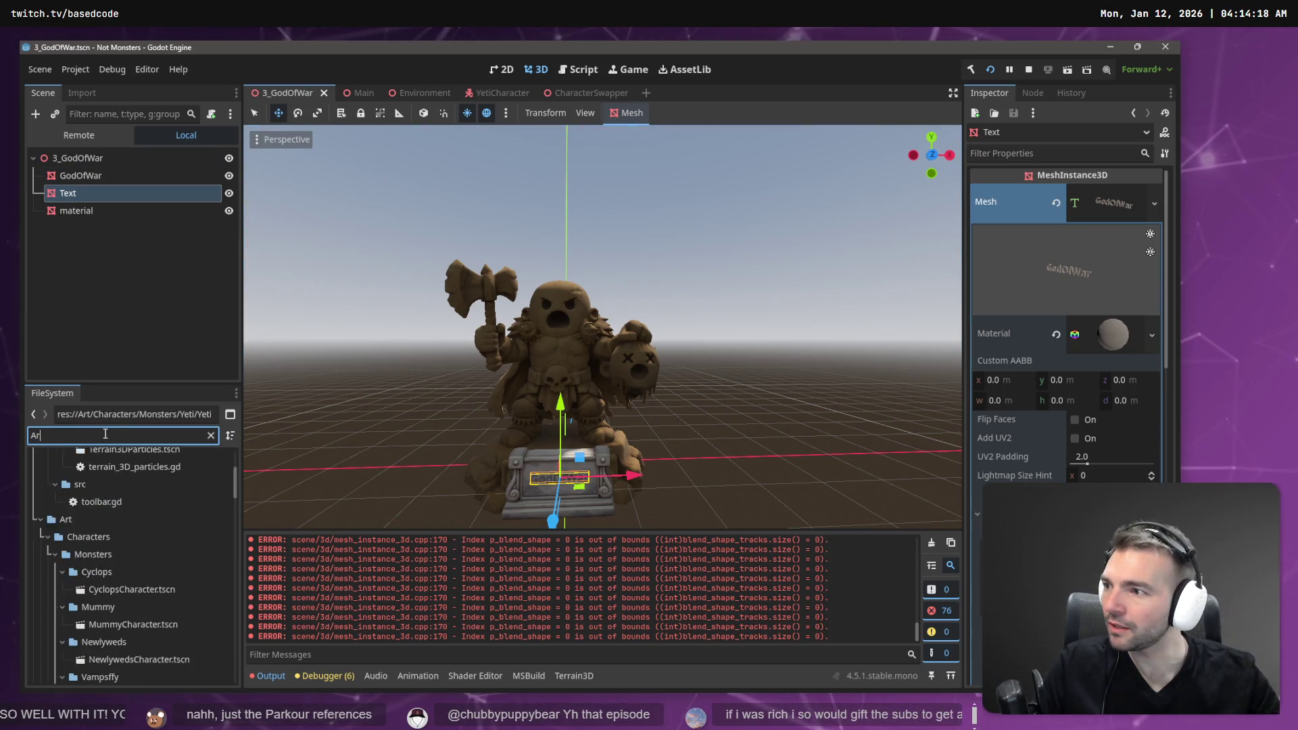
left_click(97, 510)
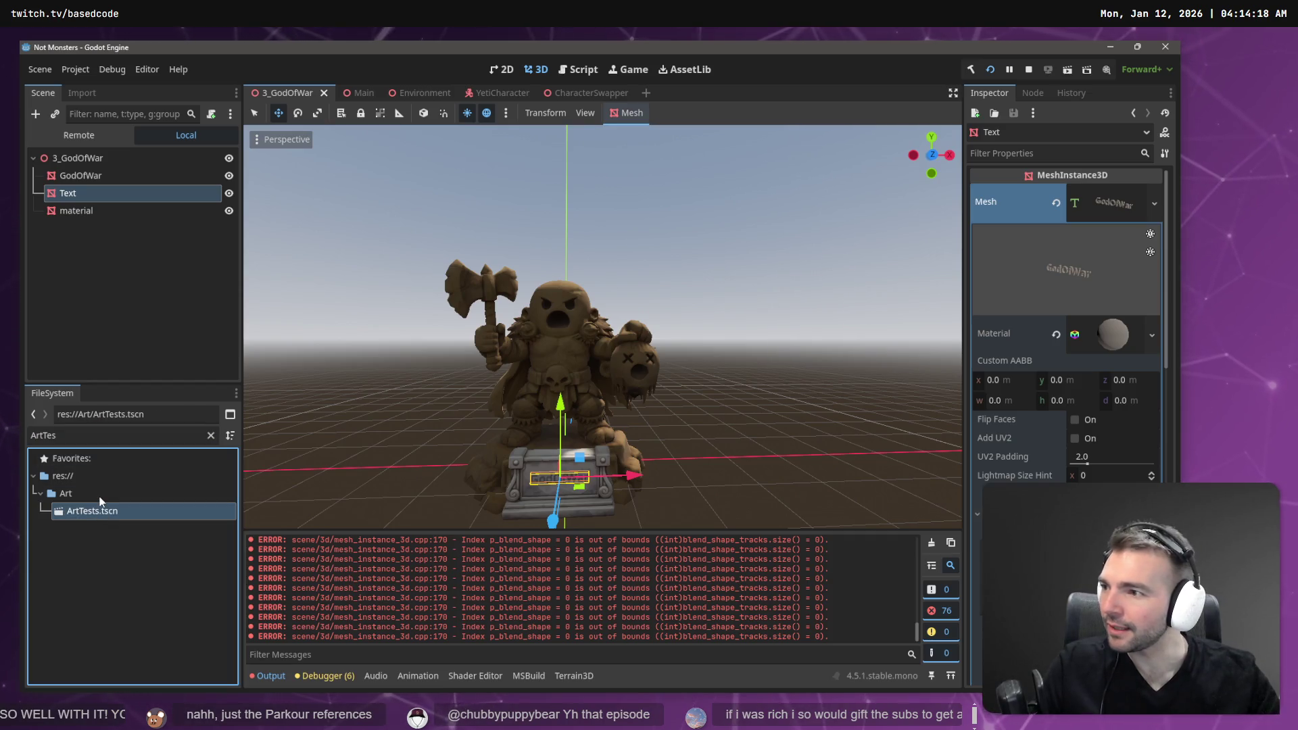
double_click(103, 512)
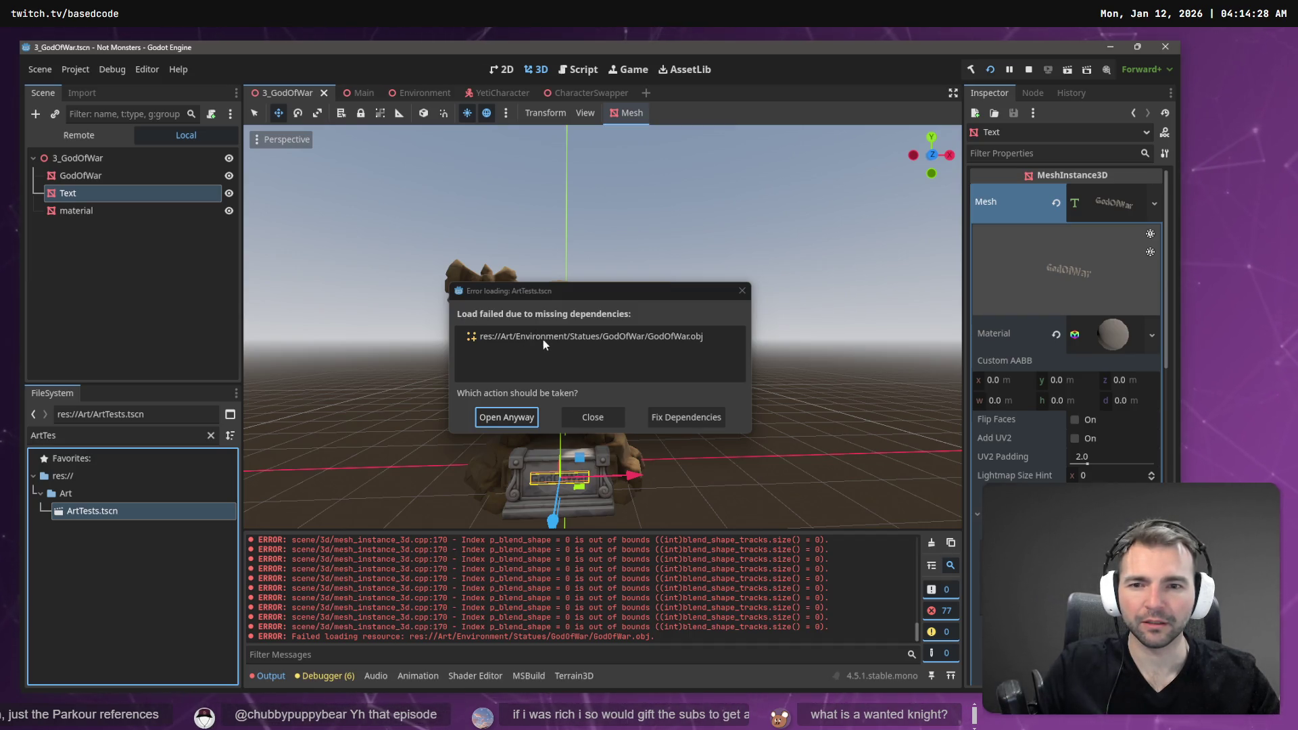
- Review Fix Dependencies showing GodOfWar.obj missing, then dismiss the load error
left_click(671, 418)
left_click(519, 304)
key("Down")
key("Down")
key("Down")
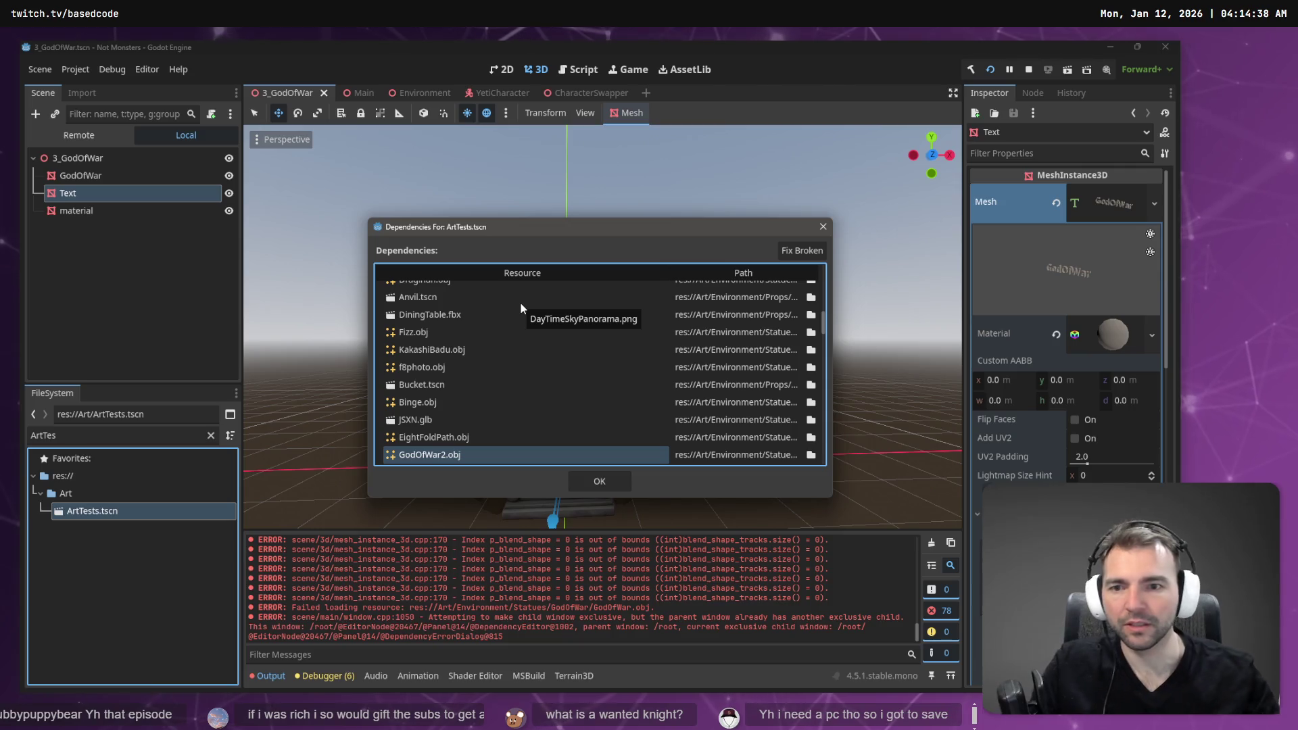
scroll(521, 302, "down", 3)
key("Escape")
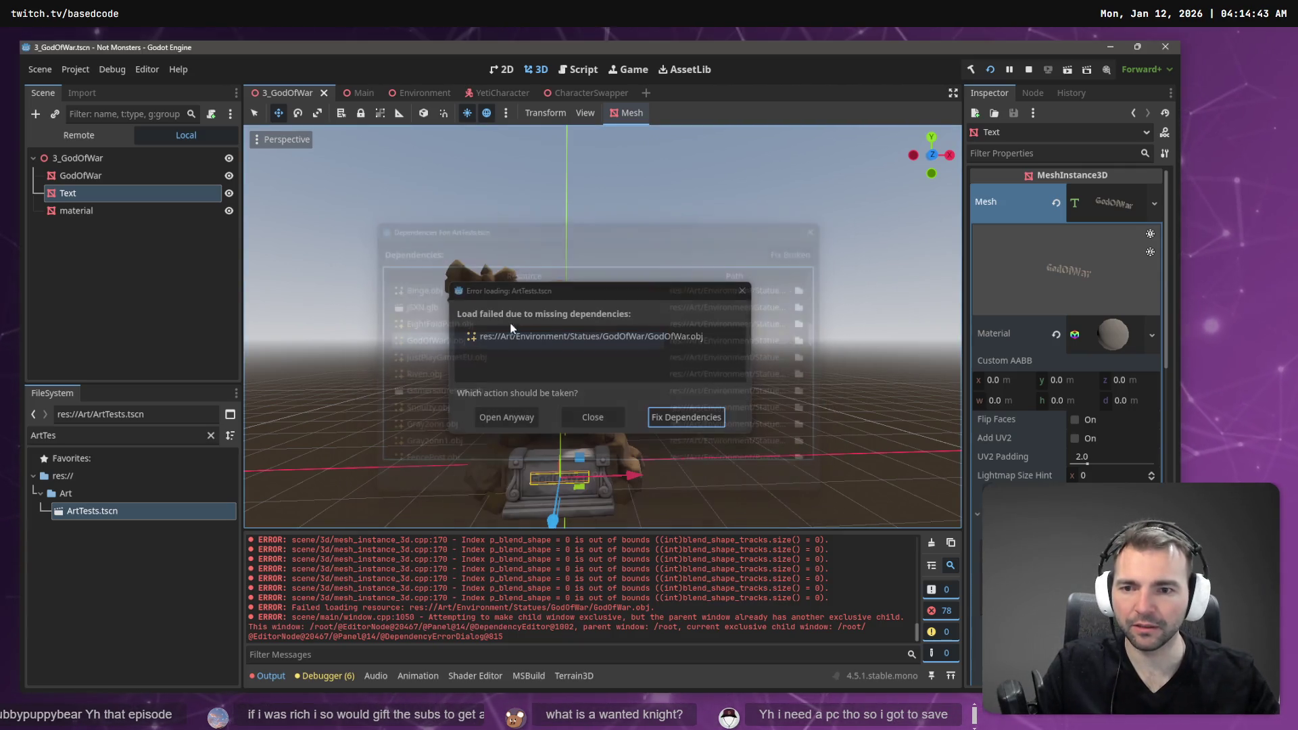
left_click(607, 417)
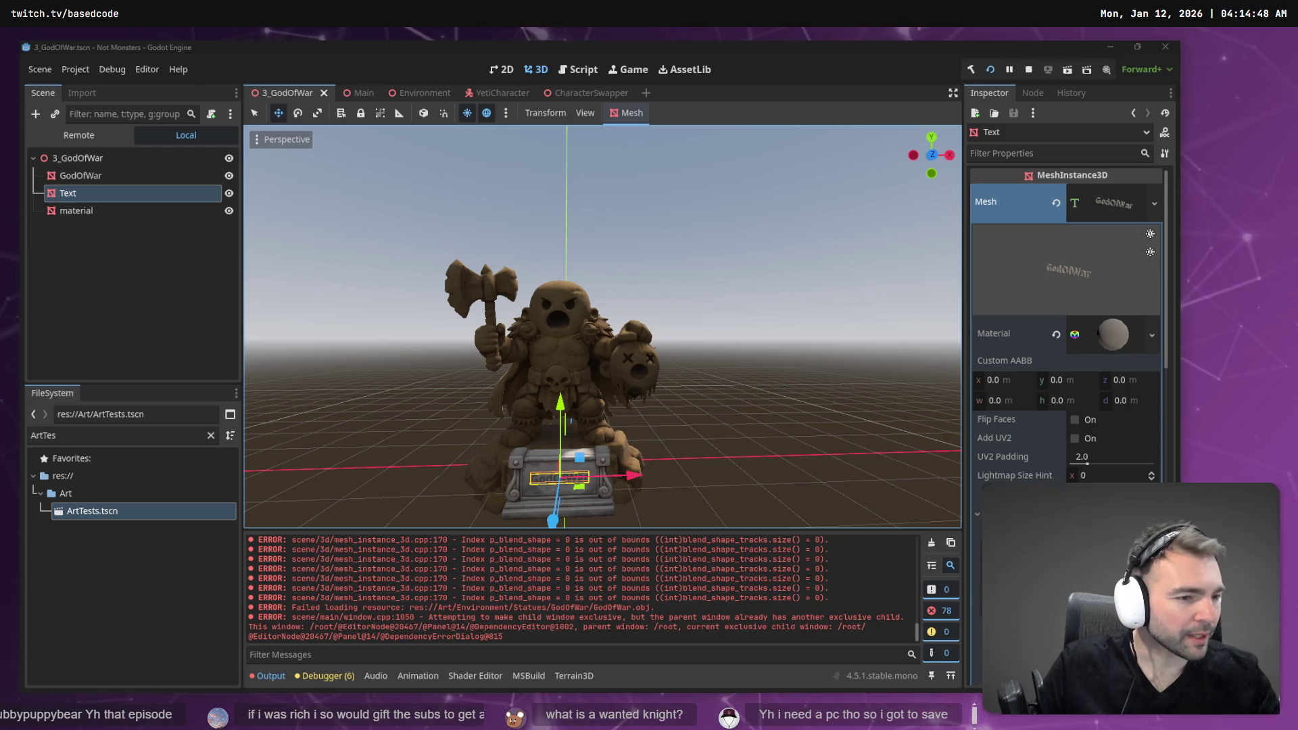
key("alt+Tab")
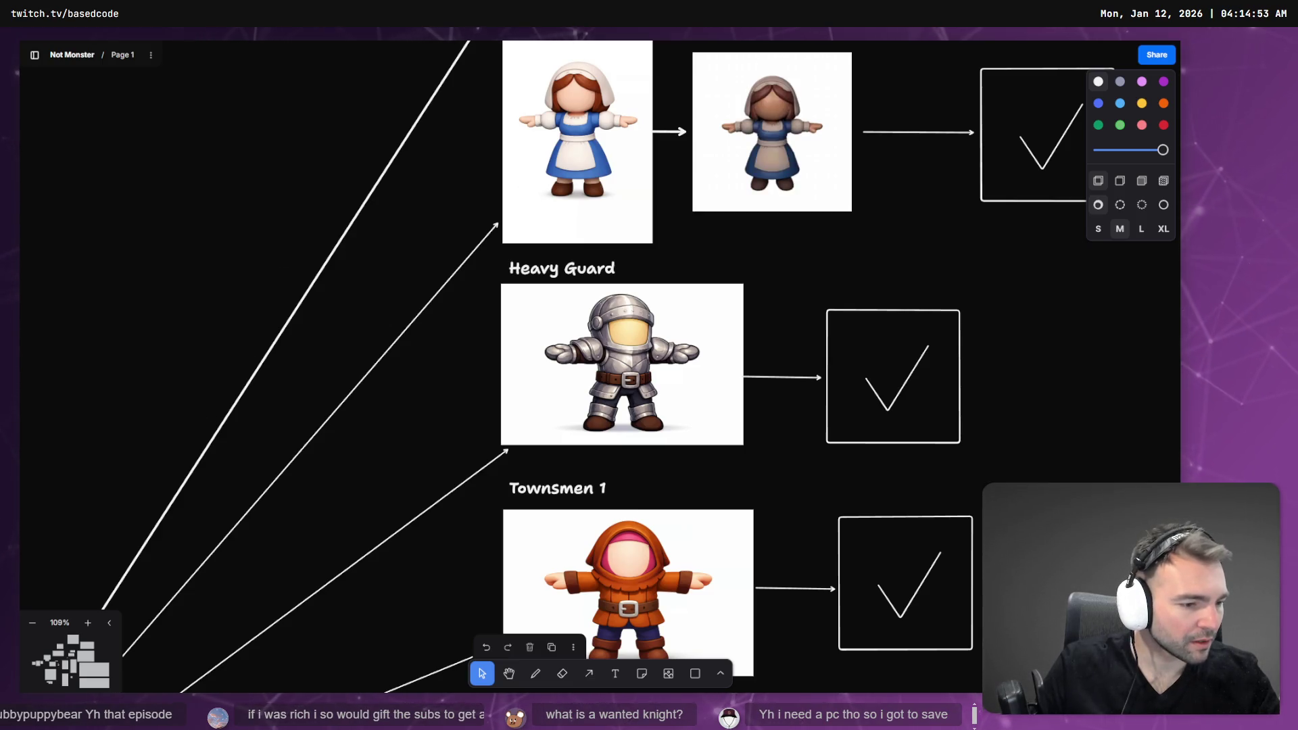
- In Fork, discard the local changes to GodOfWar.obj and GodOfWar.obj.import
key("alt+Tab")
scroll(282, 242, "down", 6)
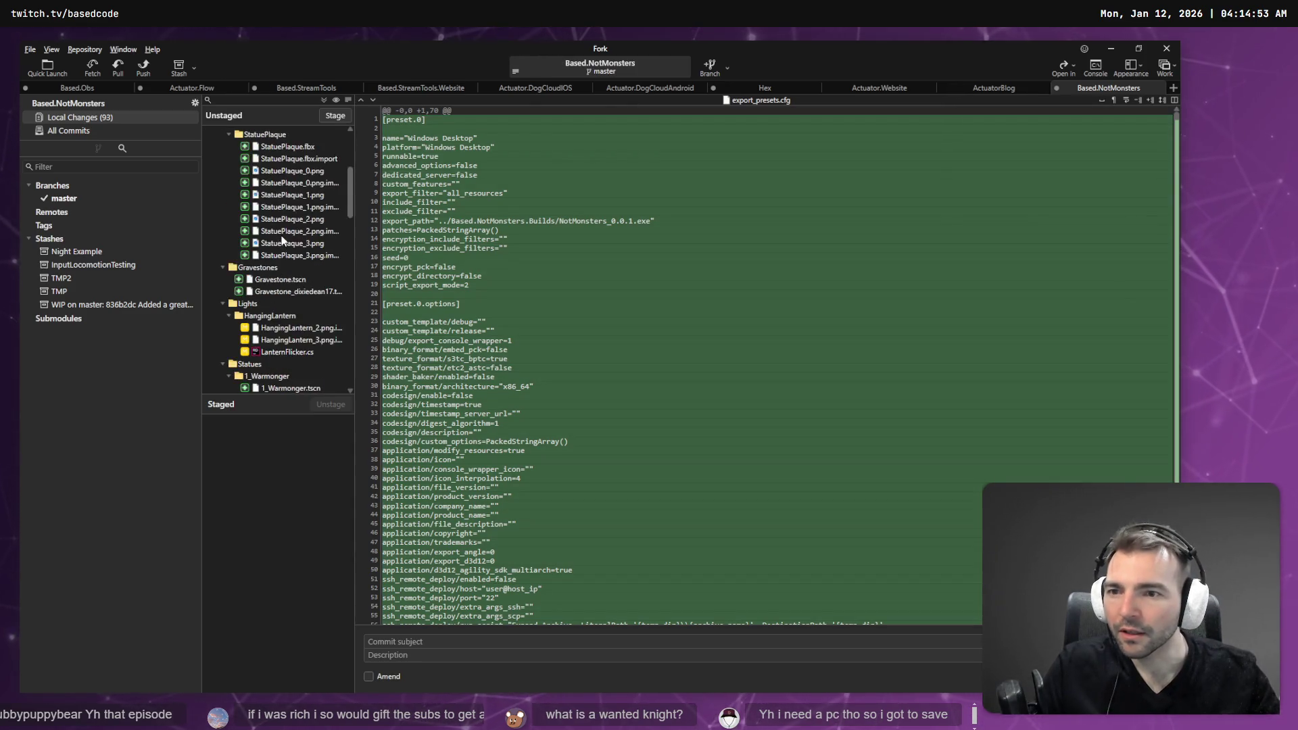
scroll(283, 242, "down", 10)
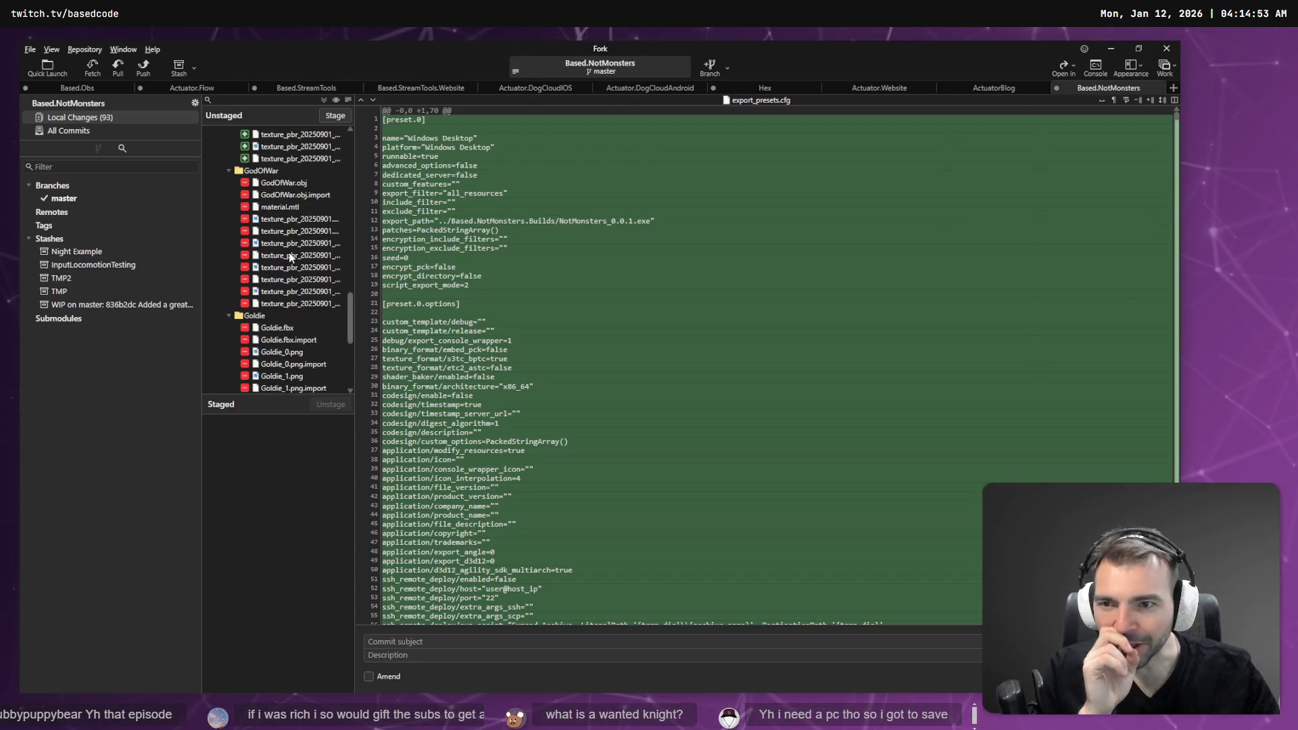
left_click(285, 223)
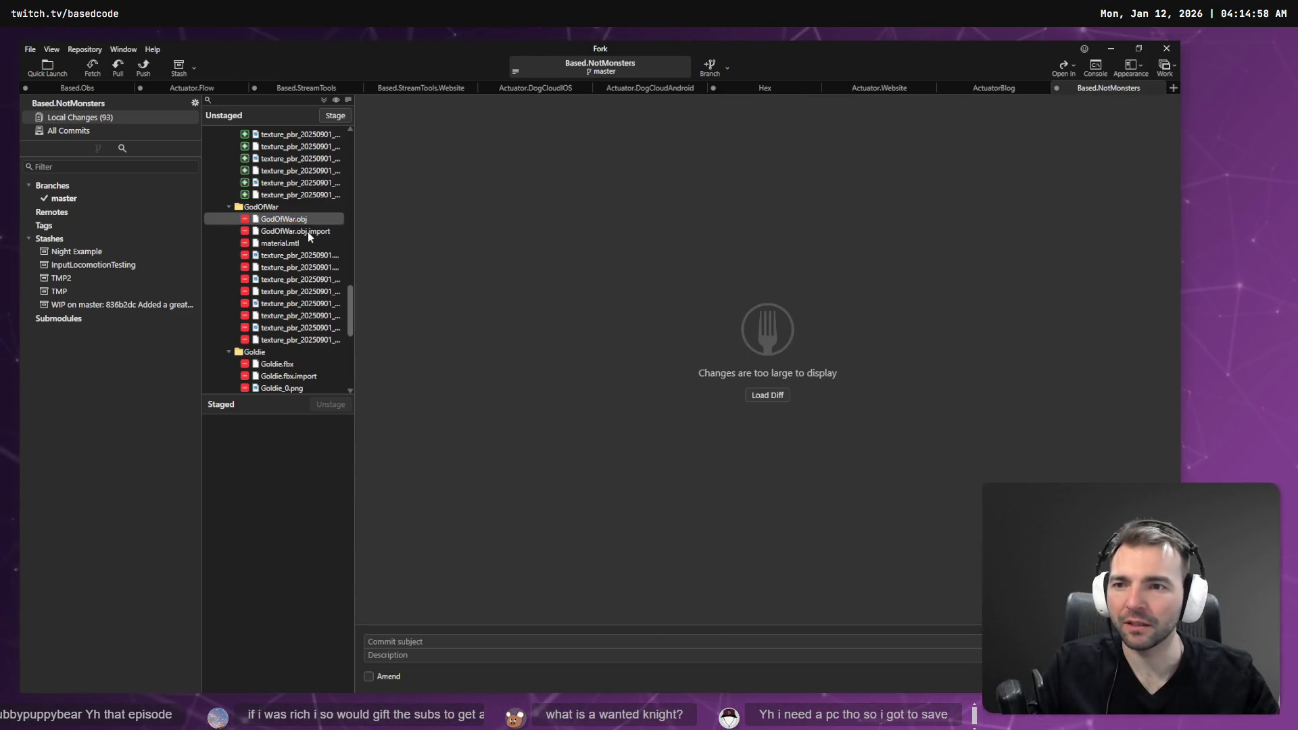
left_click(309, 233, "shift")
right_click(308, 233)
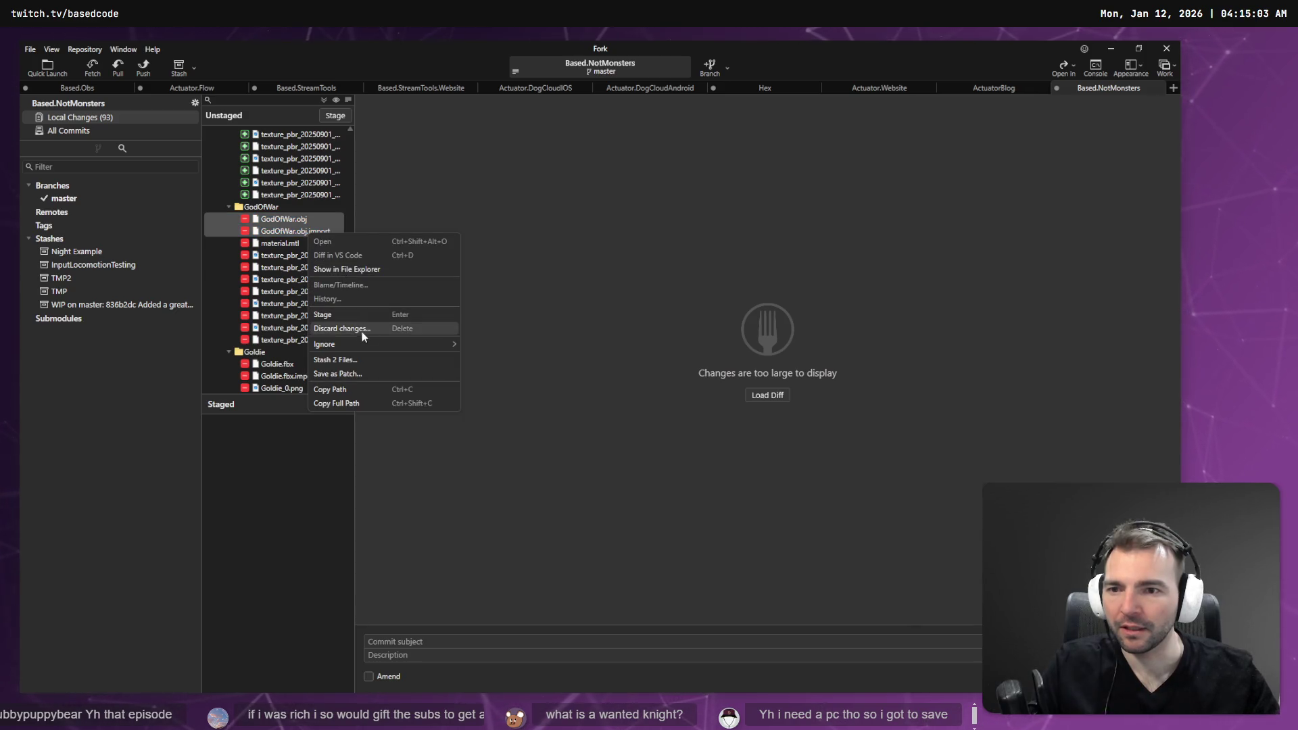
left_click(383, 330)
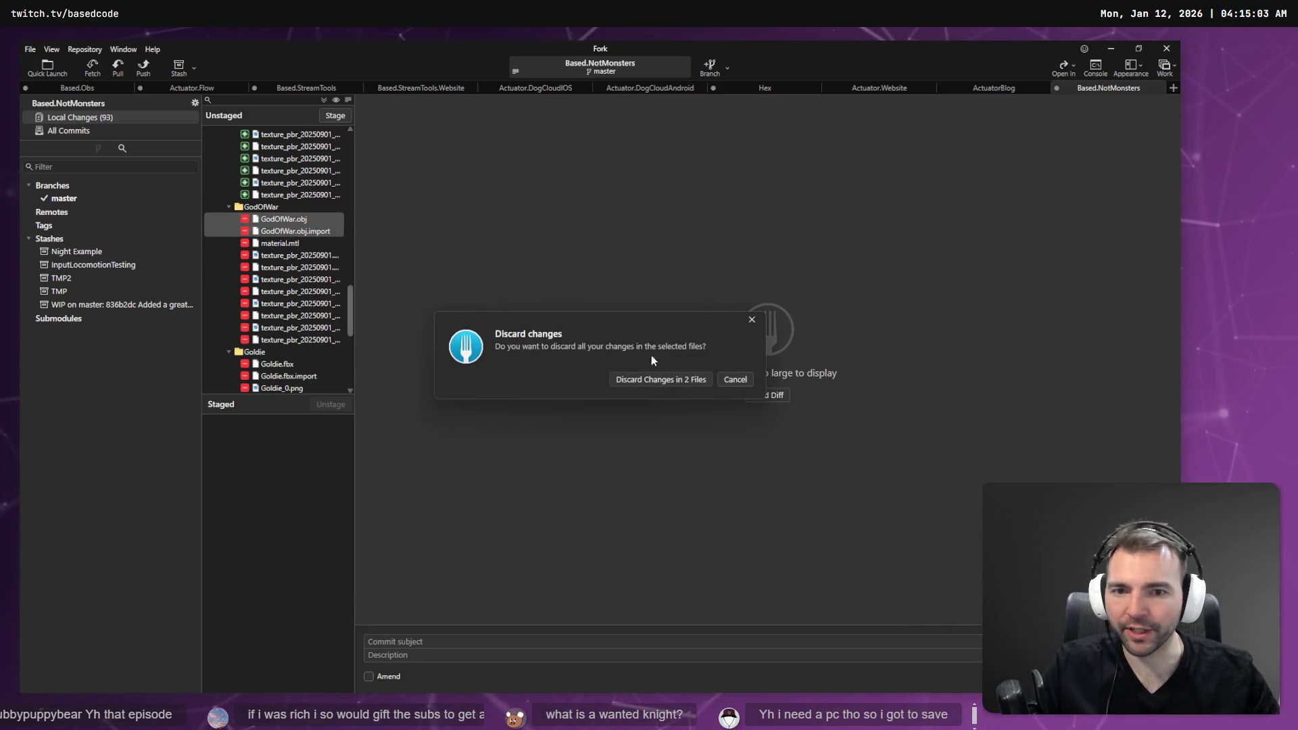
left_click(673, 380)
key("alt+Tab")
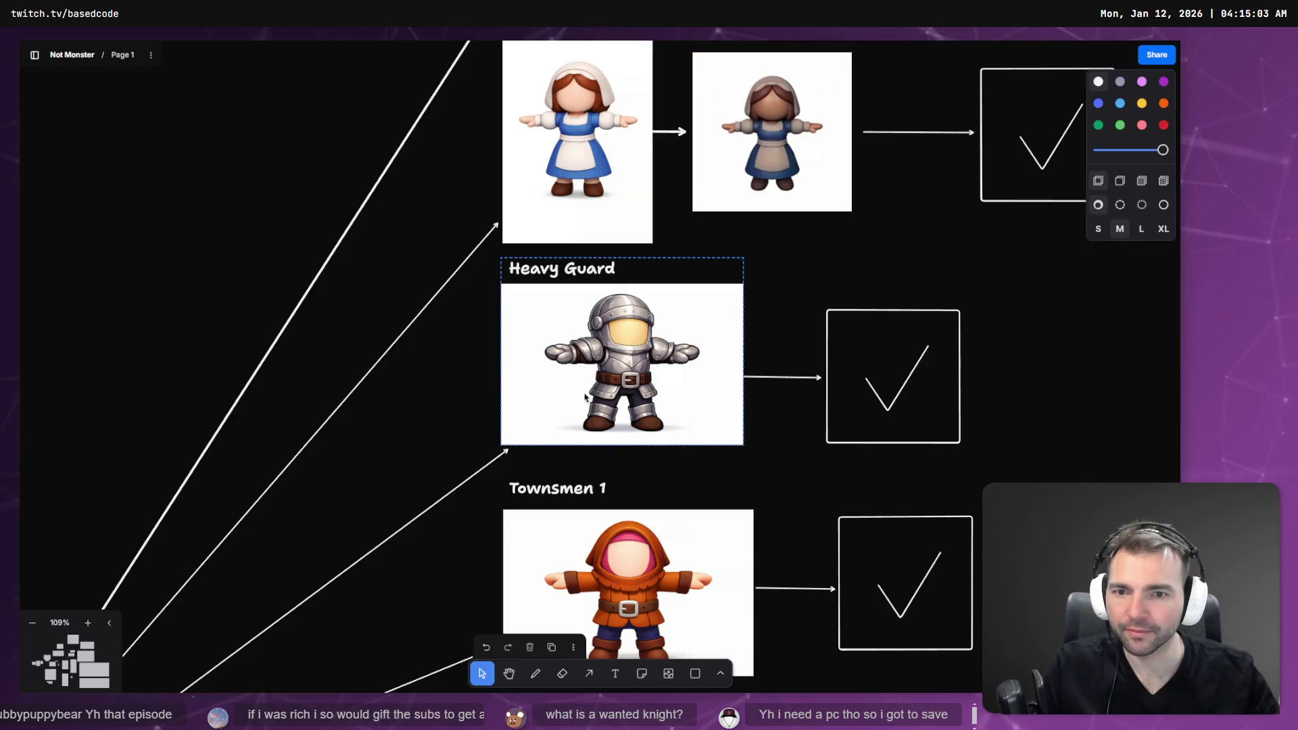
key("alt+Tab")
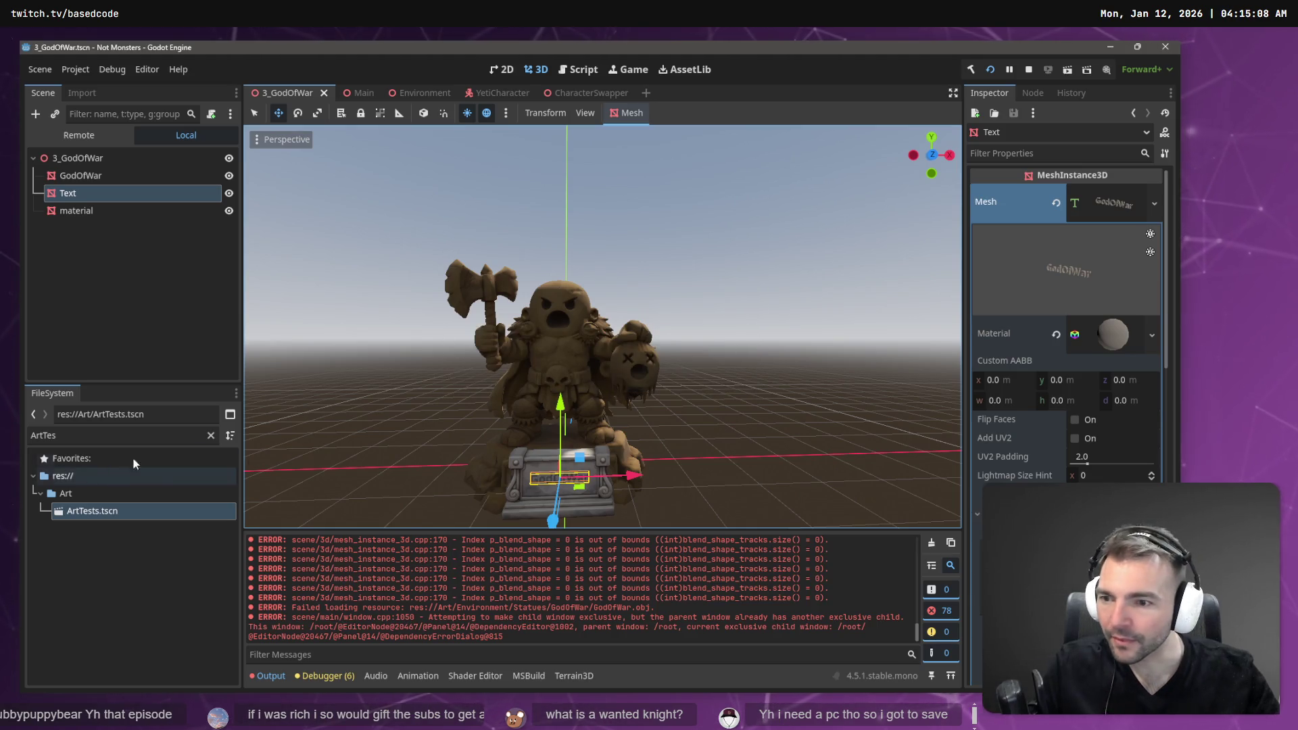
- Clear the FileSystem filter to show the full project tree, and bring Chrome over the editor
left_click(210, 436)
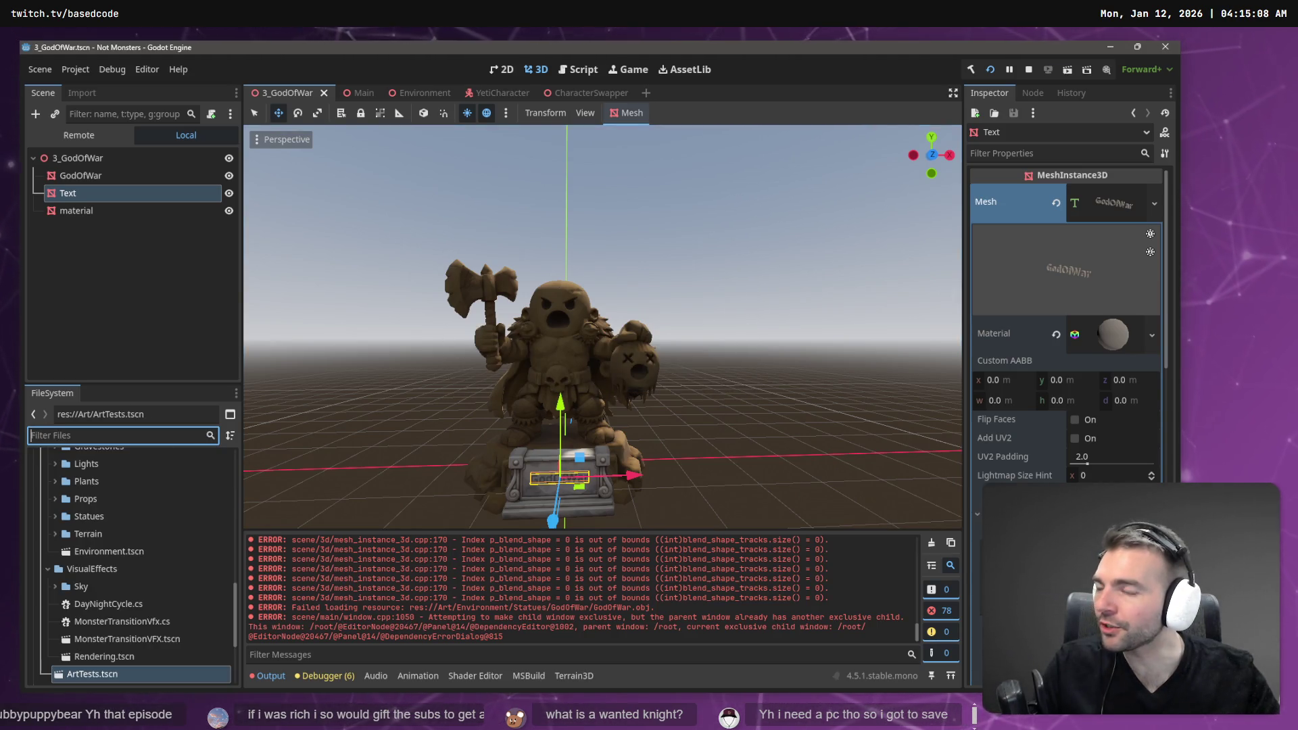
scroll(135, 520, "down", 5)
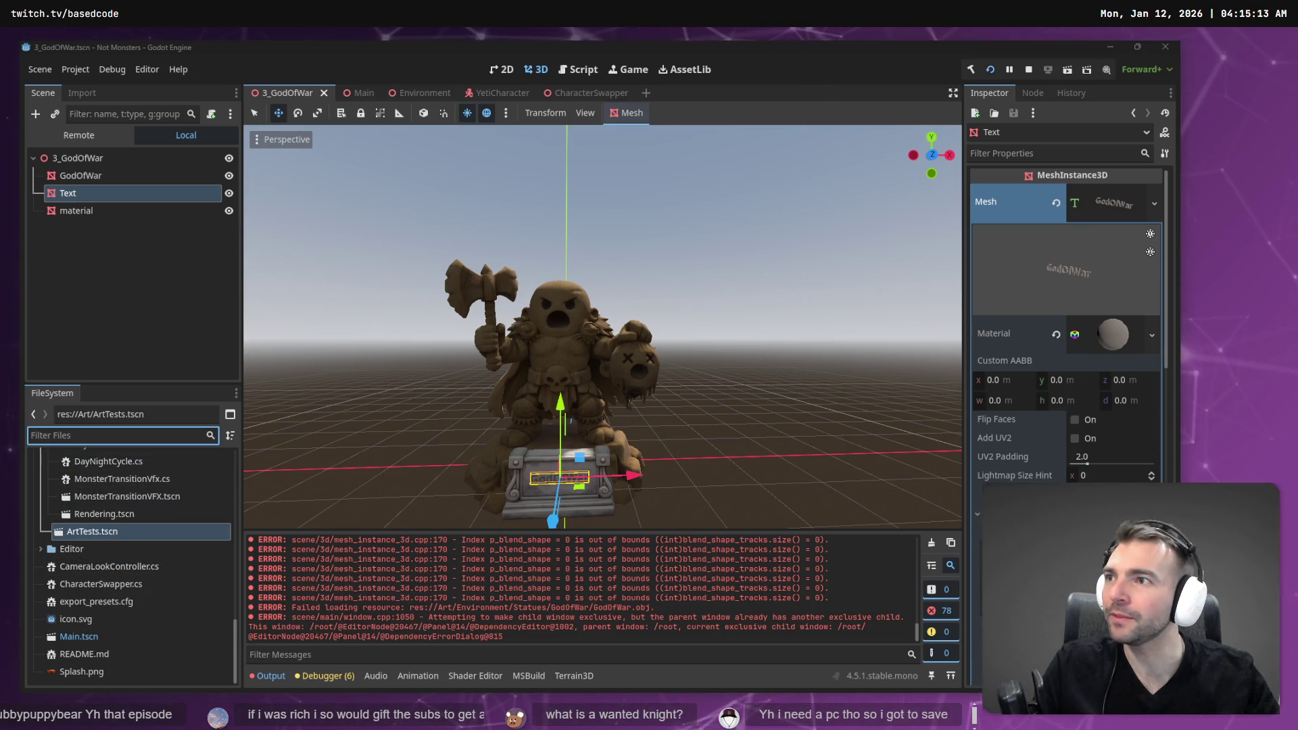
left_click_drag(837, 45, 604, 46)
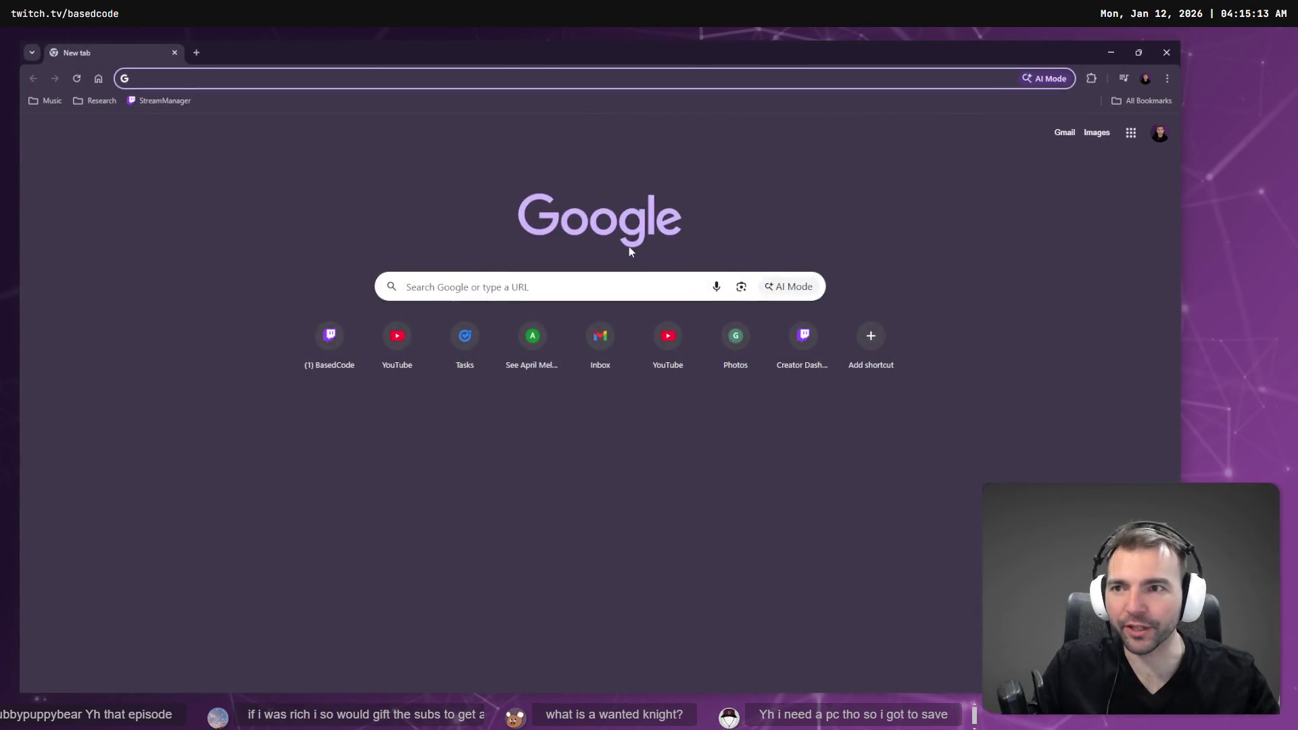
- Load actuator.digital in the browser's address bar
type("tw")
key("BackSpace")
key("BackSpace")
key("BackSpace")
type("a")
key("Return")
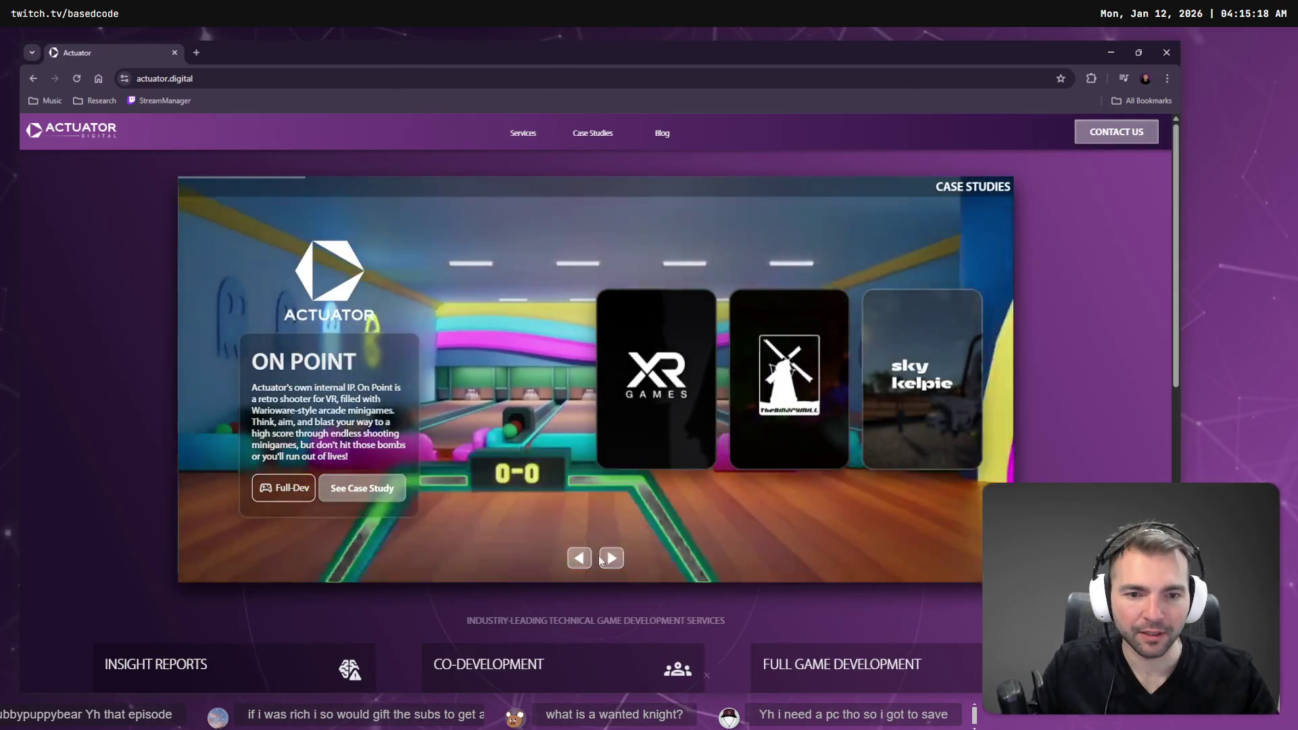
- Page the Case Studies carousel forward, then back to the Wanted Director Menu card
left_click(610, 558)
left_click(611, 559)
left_click(610, 559)
left_click(610, 558)
left_click(574, 564)
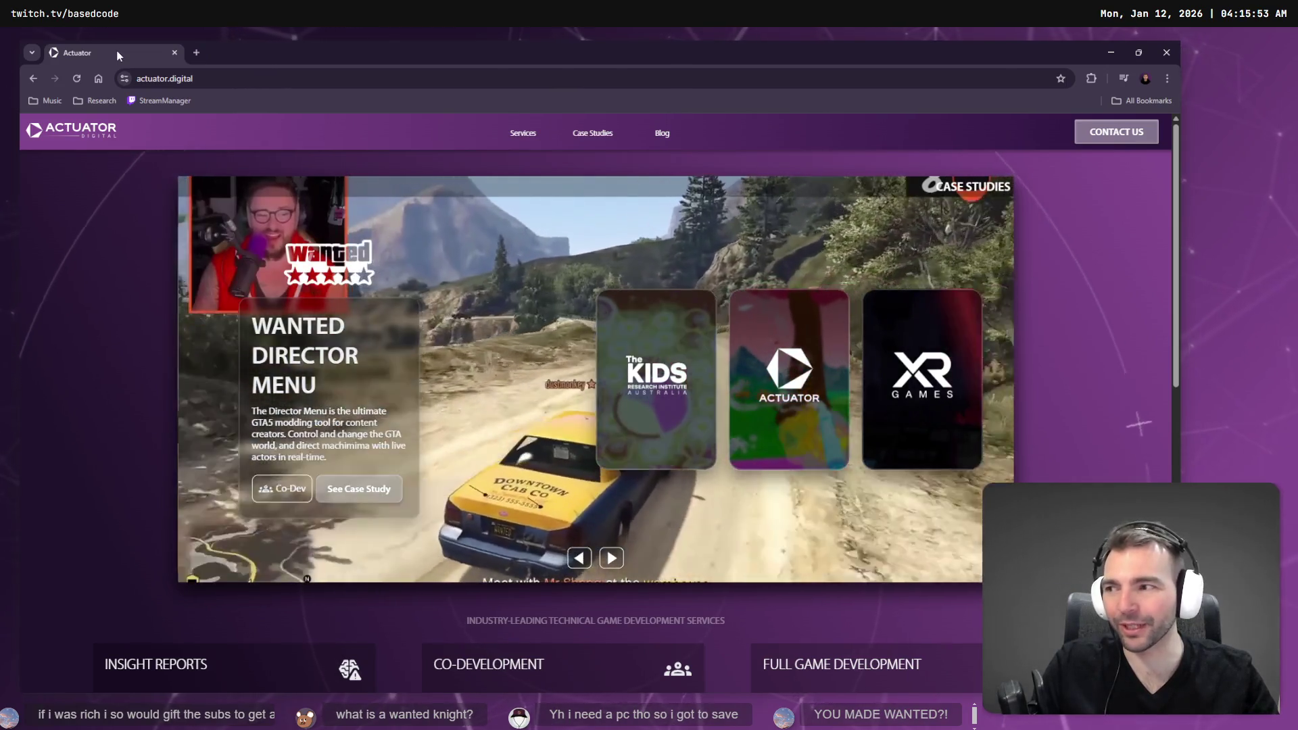
key("alt+Tab")
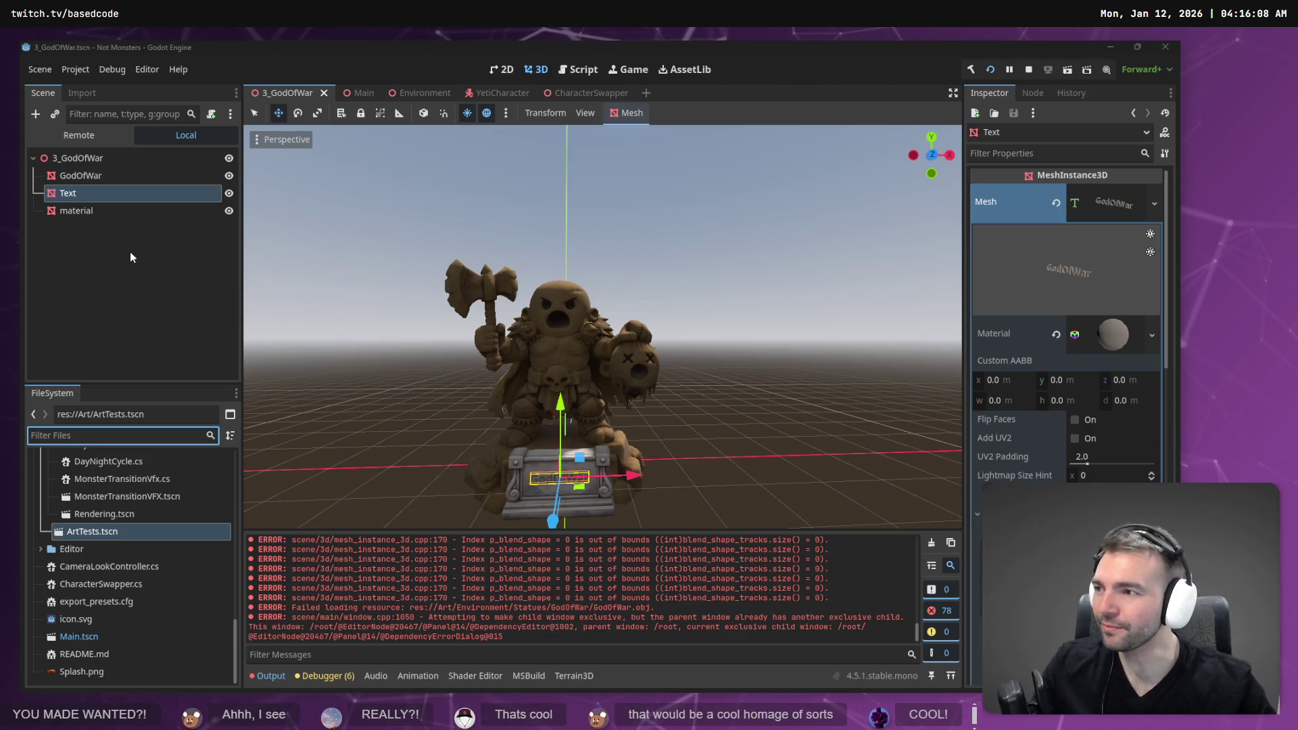
- Select the material and Text nodes in the 3_GodOfWar scene tree
left_click(112, 209)
left_click(111, 201)
left_click(109, 226)
left_click(110, 203)
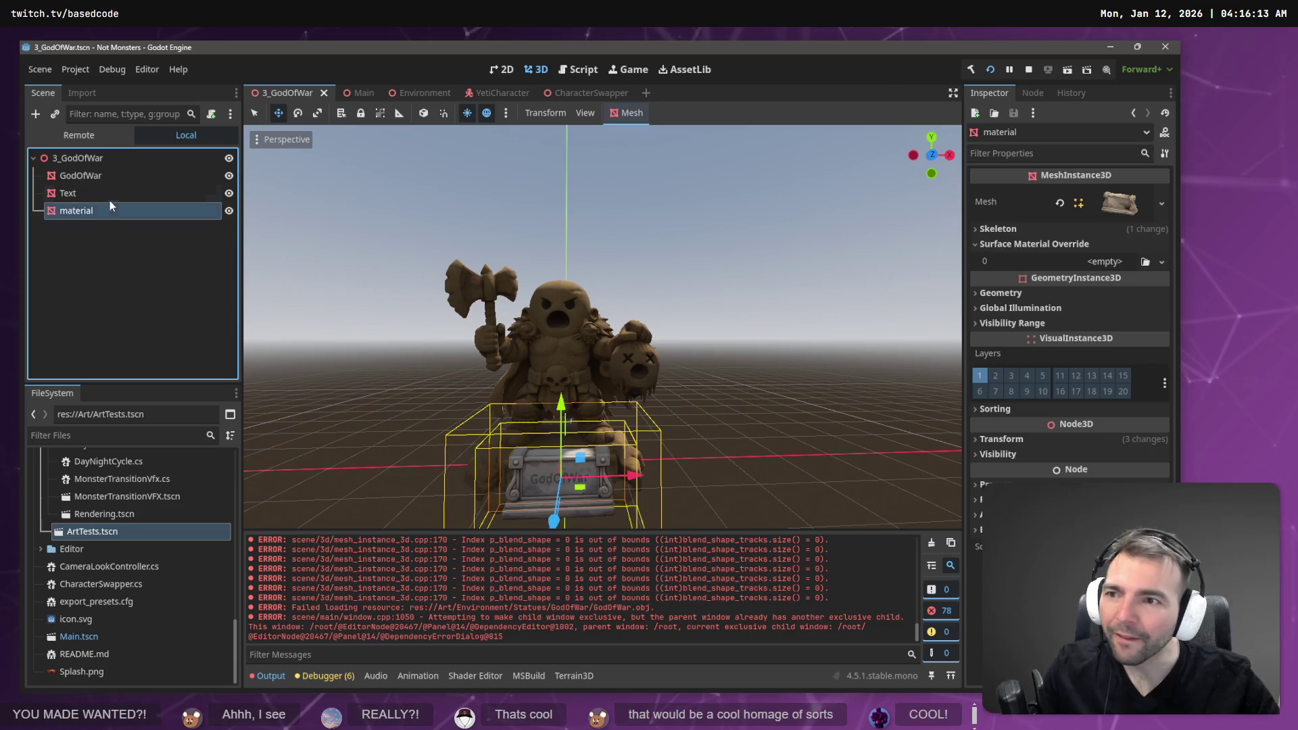
left_click(111, 192)
scroll(118, 528, "up", 4)
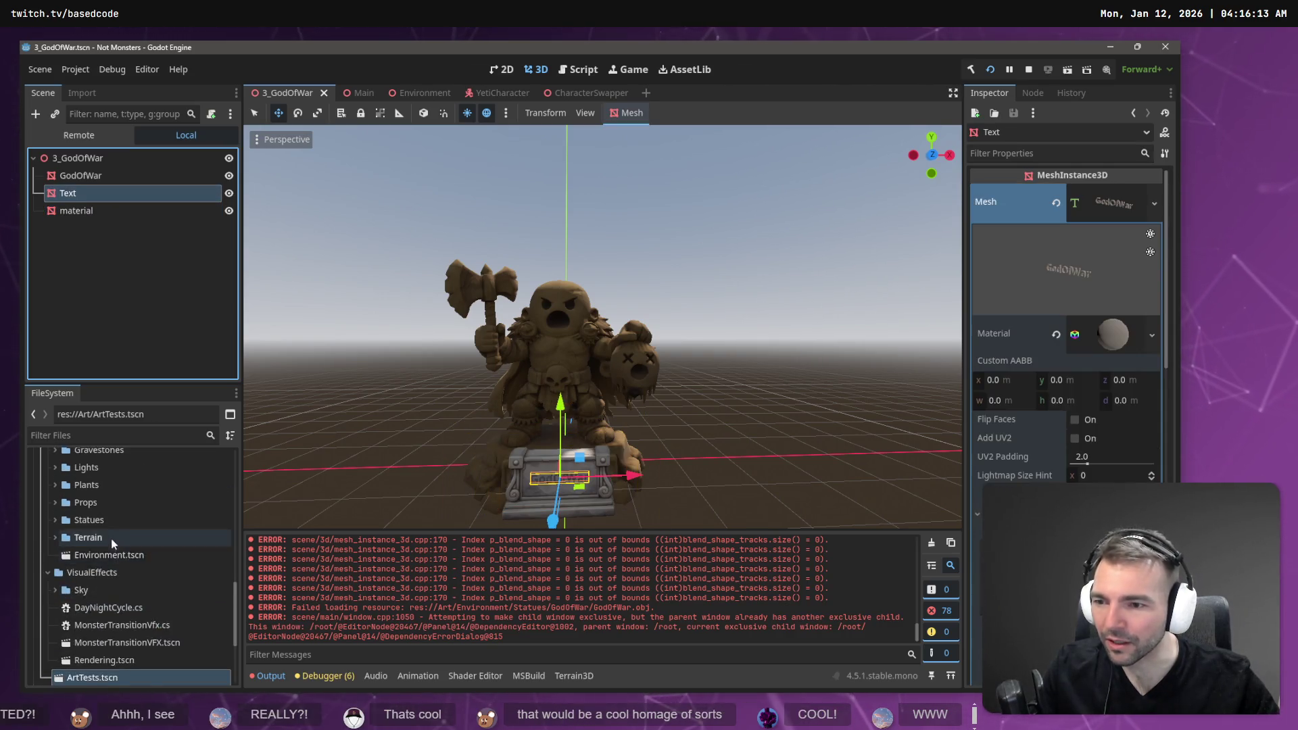
scroll(112, 534, "up", 3)
scroll(105, 531, "down", 10)
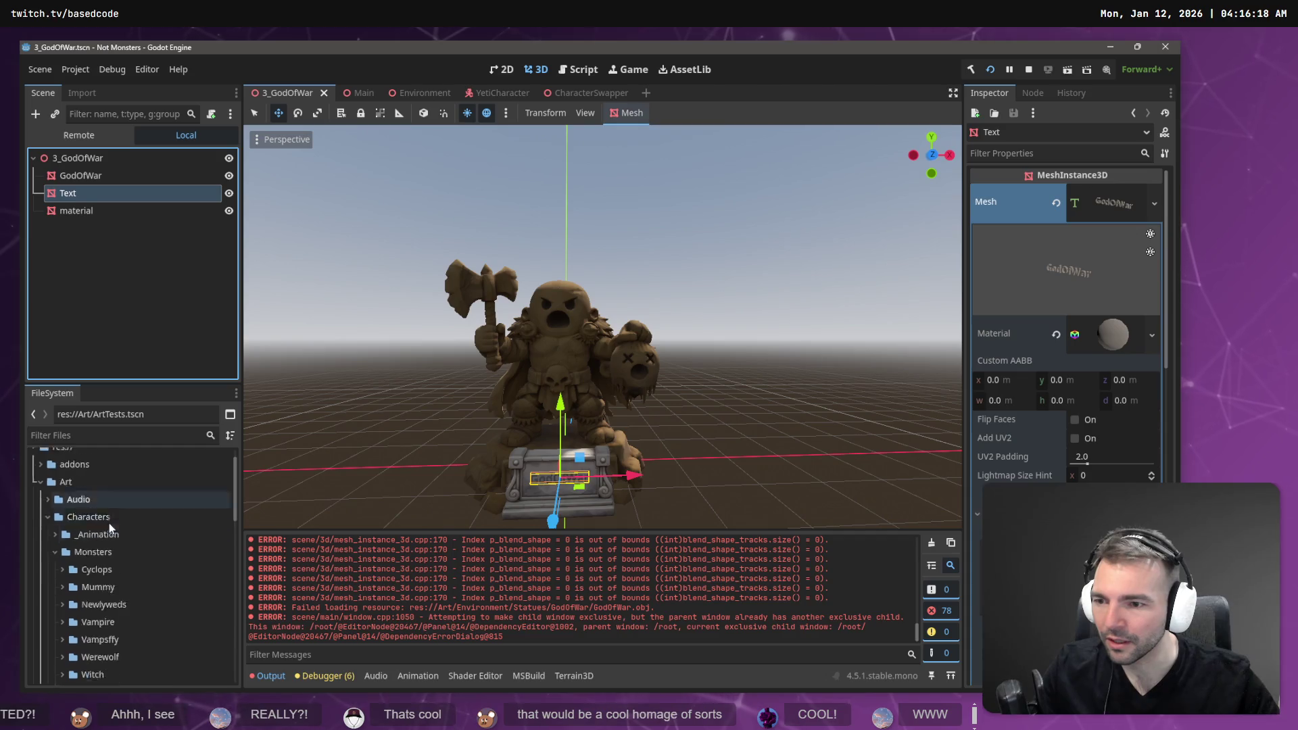
scroll(100, 557, "up", 5)
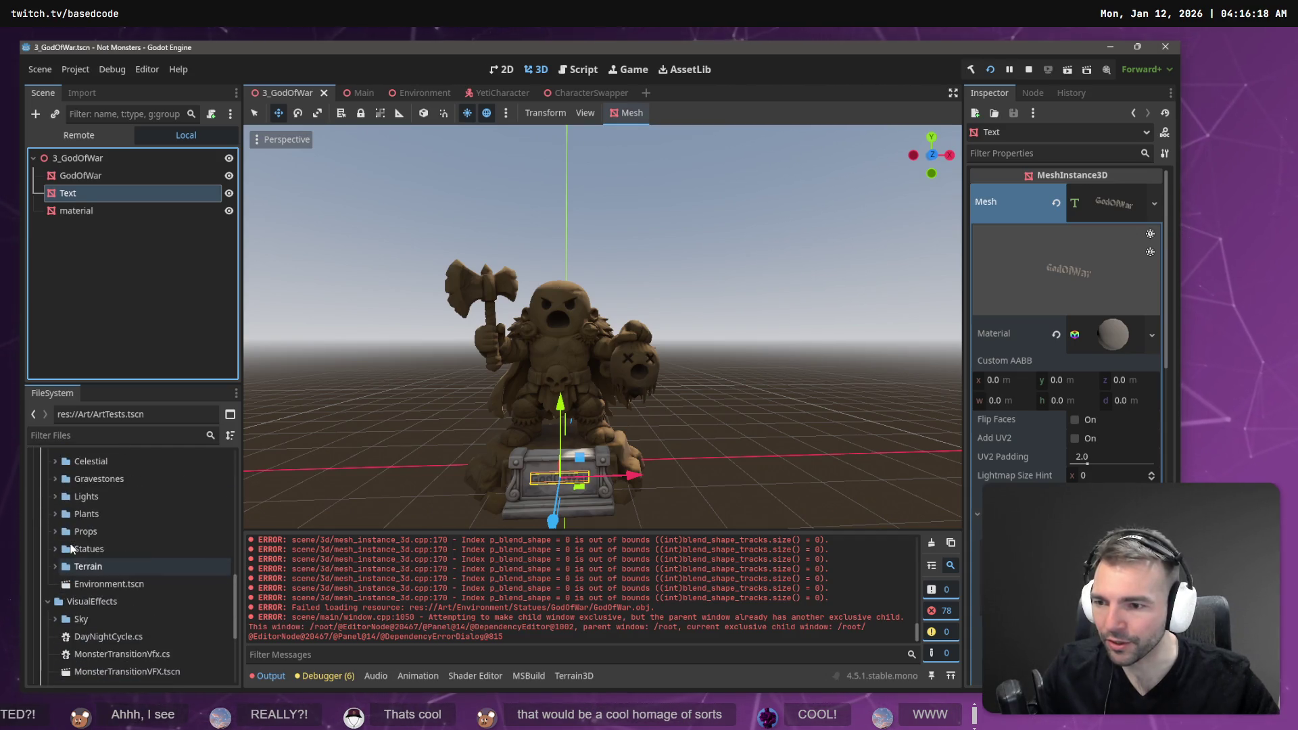
- Expand Statues/GodOfWar and drag GodOfWar.obj onto the 3_GodOfWar folder
left_click(52, 608)
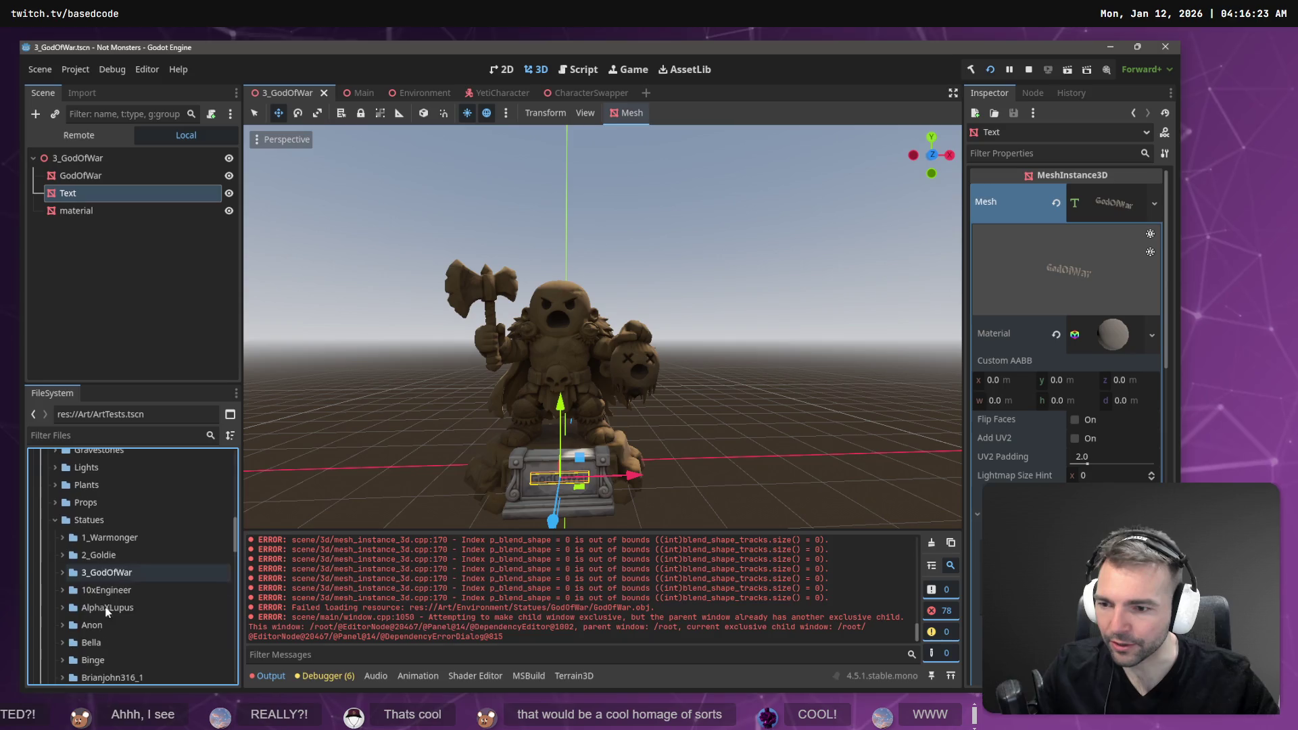
scroll(123, 575, "down", 5)
scroll(128, 564, "down", 5)
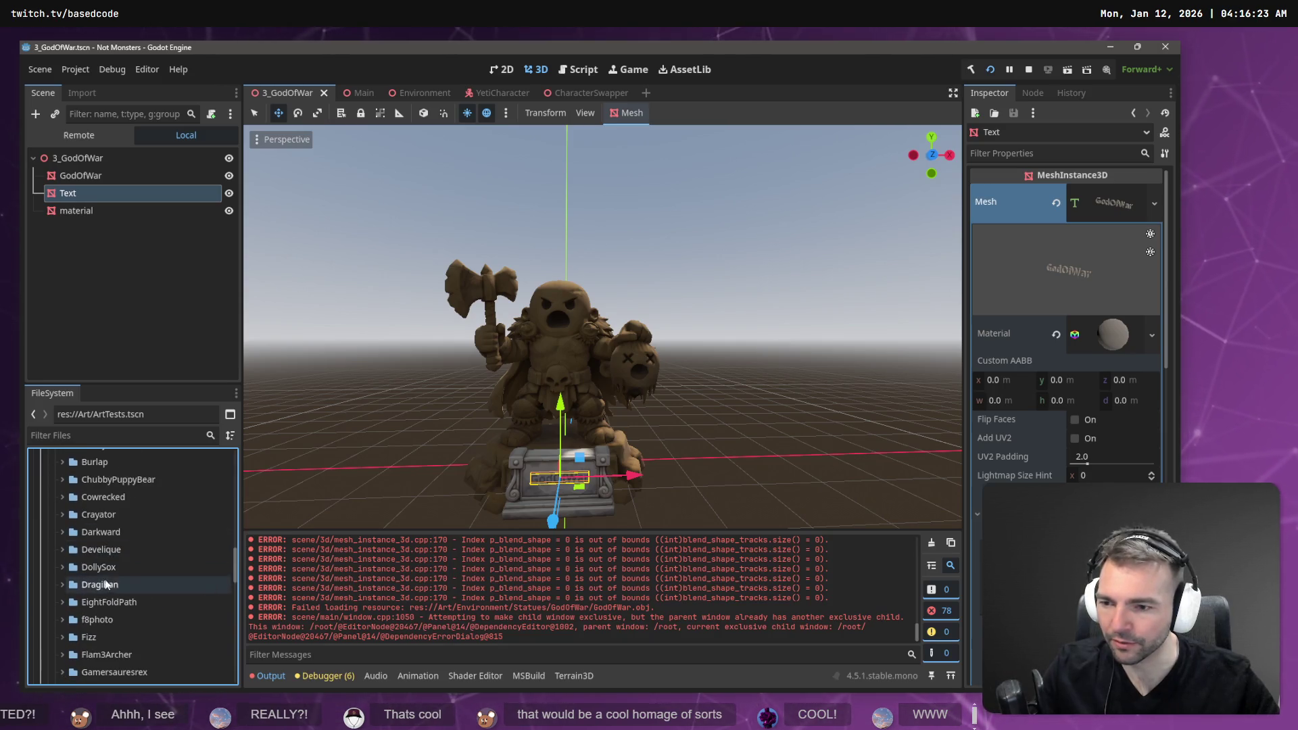
left_click(95, 573)
left_click(62, 572)
left_click(96, 589)
left_click_drag(121, 558, 112, 574)
scroll(119, 553, "up", 8)
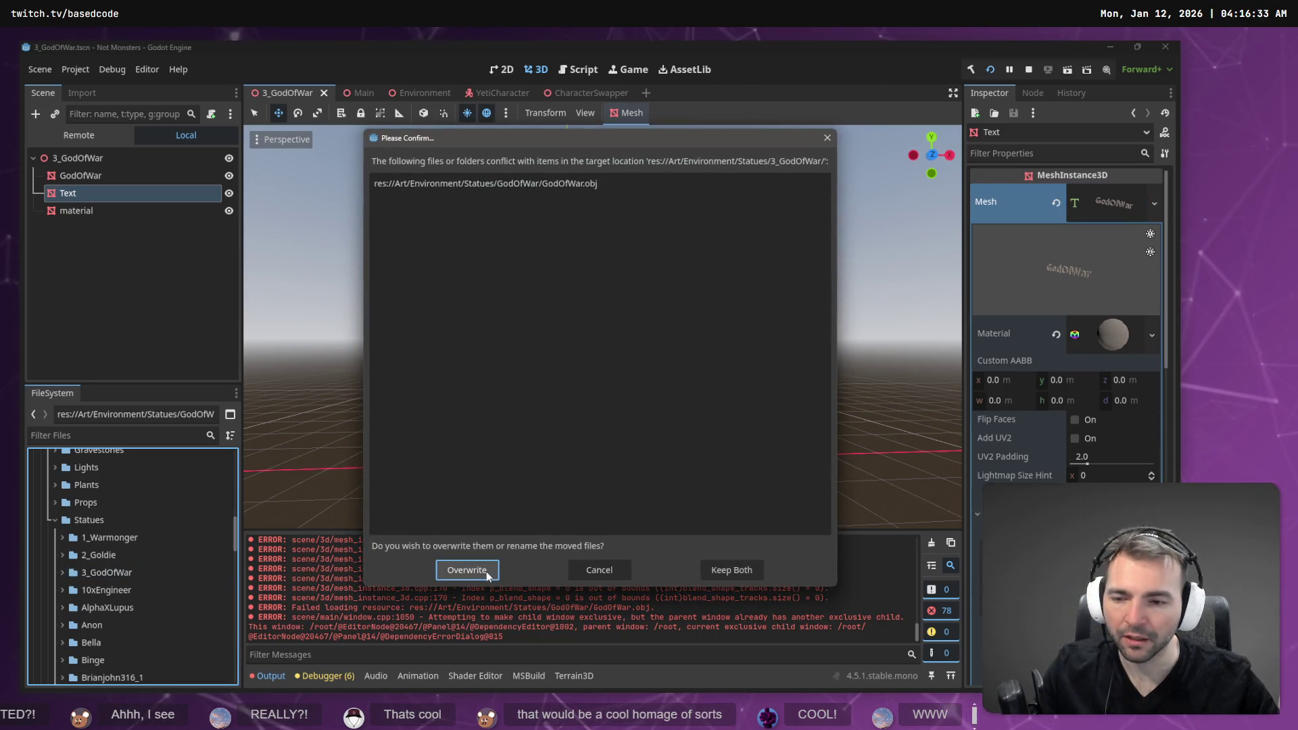
- Overwrite the existing GodOfWar.obj in 3_GodOfWar and let it reimport
left_click(485, 571)
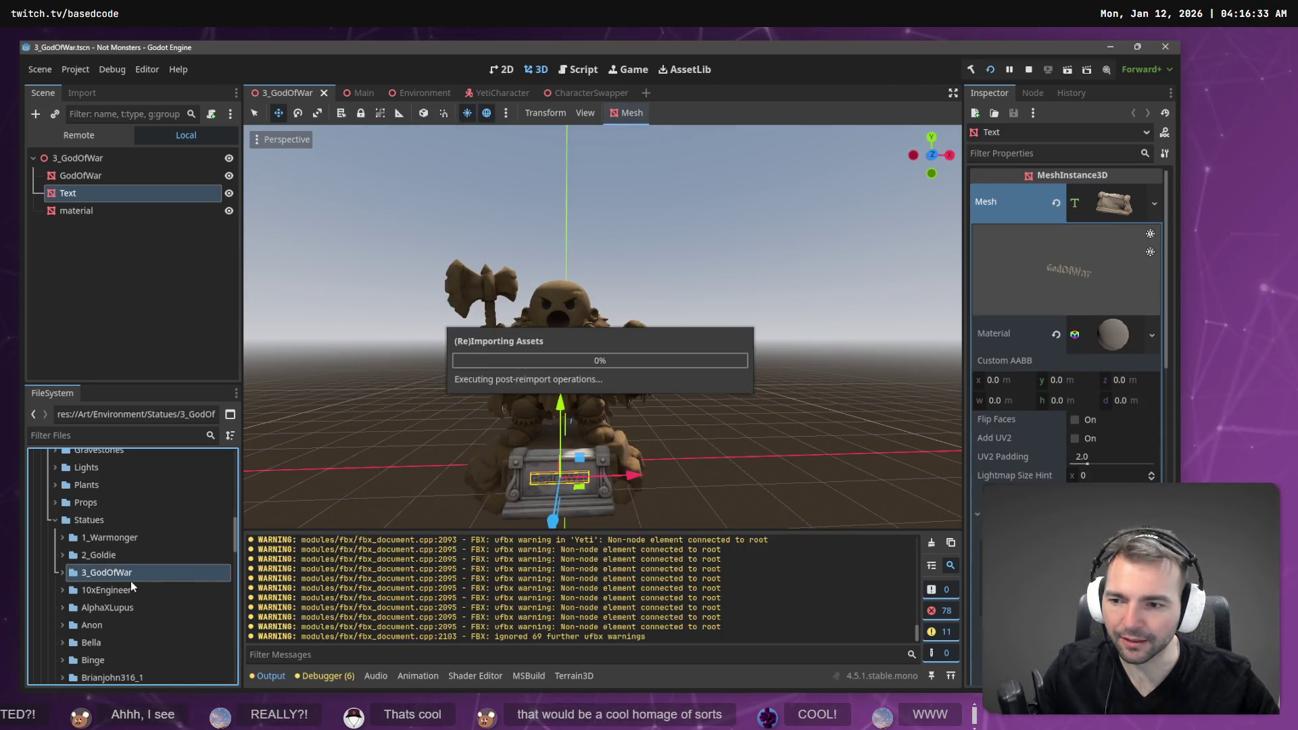
scroll(130, 575, "down", 5)
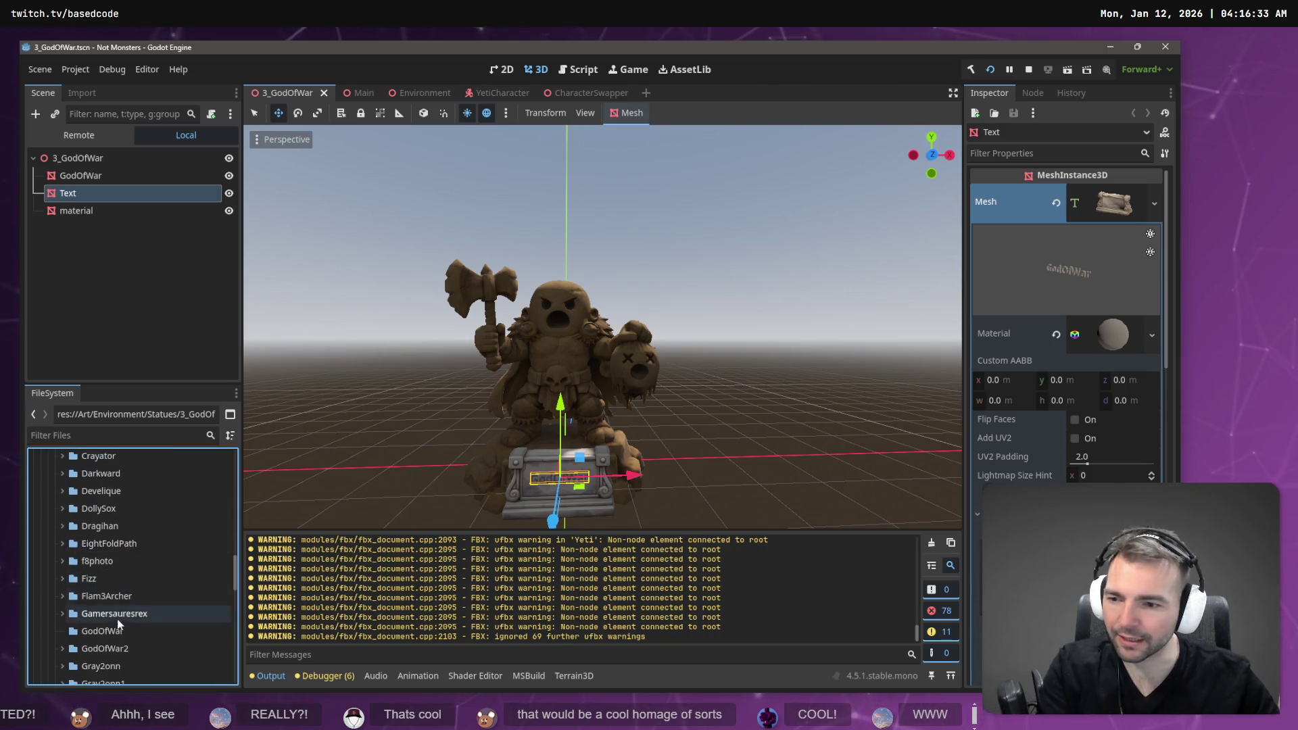
scroll(131, 573, "down", 1)
- Delete the leftover empty GodOfWar statue folder
left_click(103, 630)
key("Delete")
key("Escape")
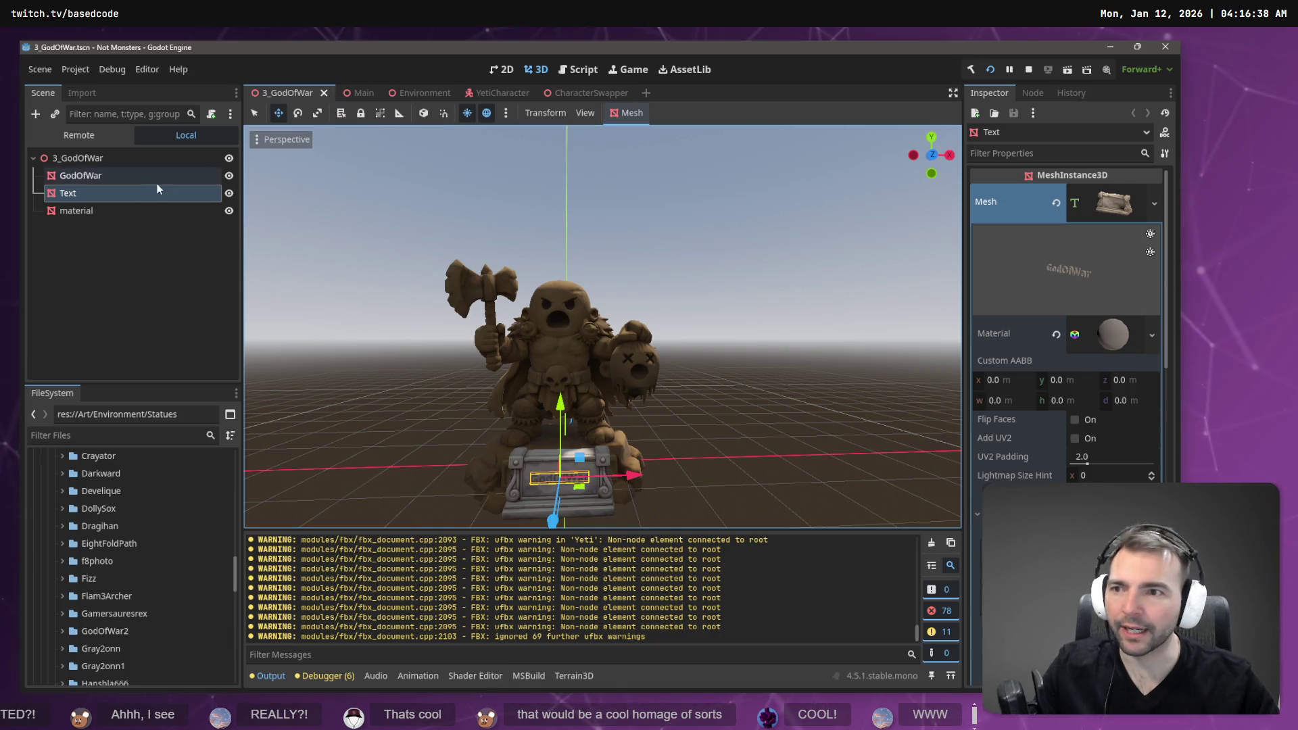
left_click(167, 441)
- Open ArtTests.tscn, fly along the wooden wall to inspect the statue row, then return to 3_GodOfWar
type("ArtTe")
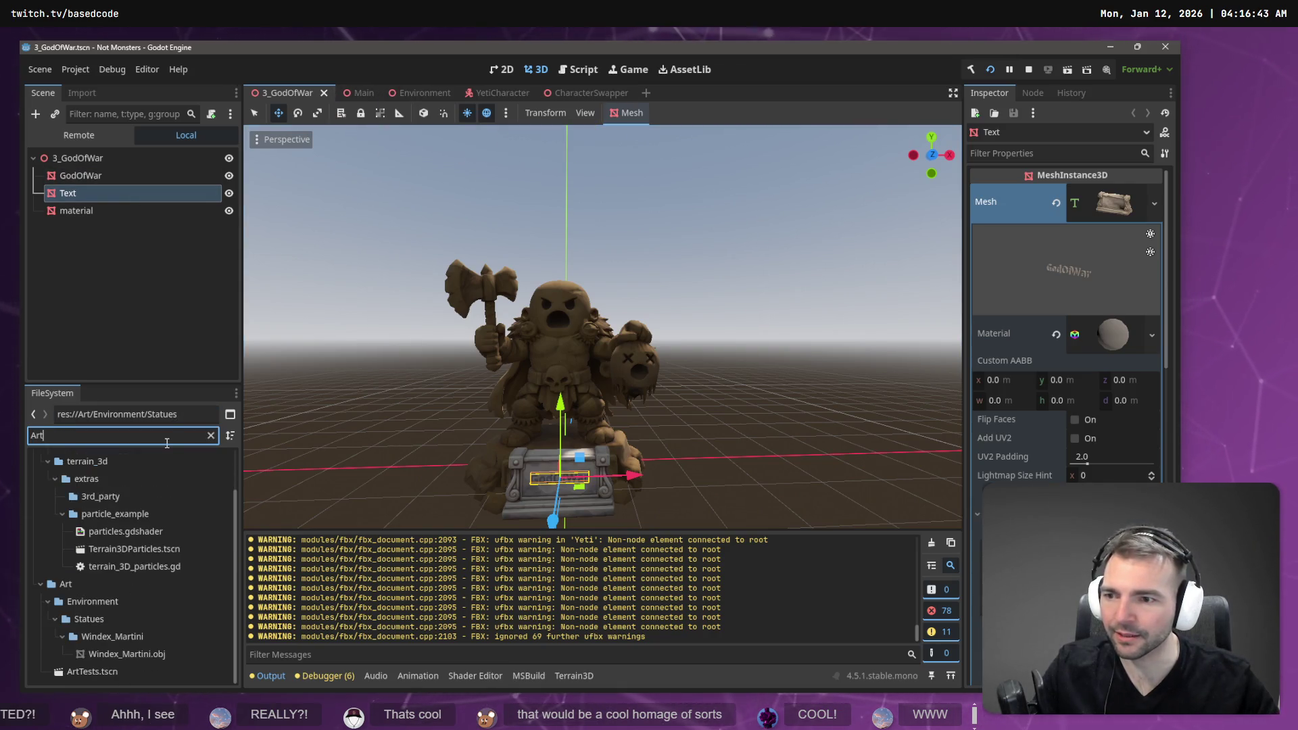
left_click(130, 511)
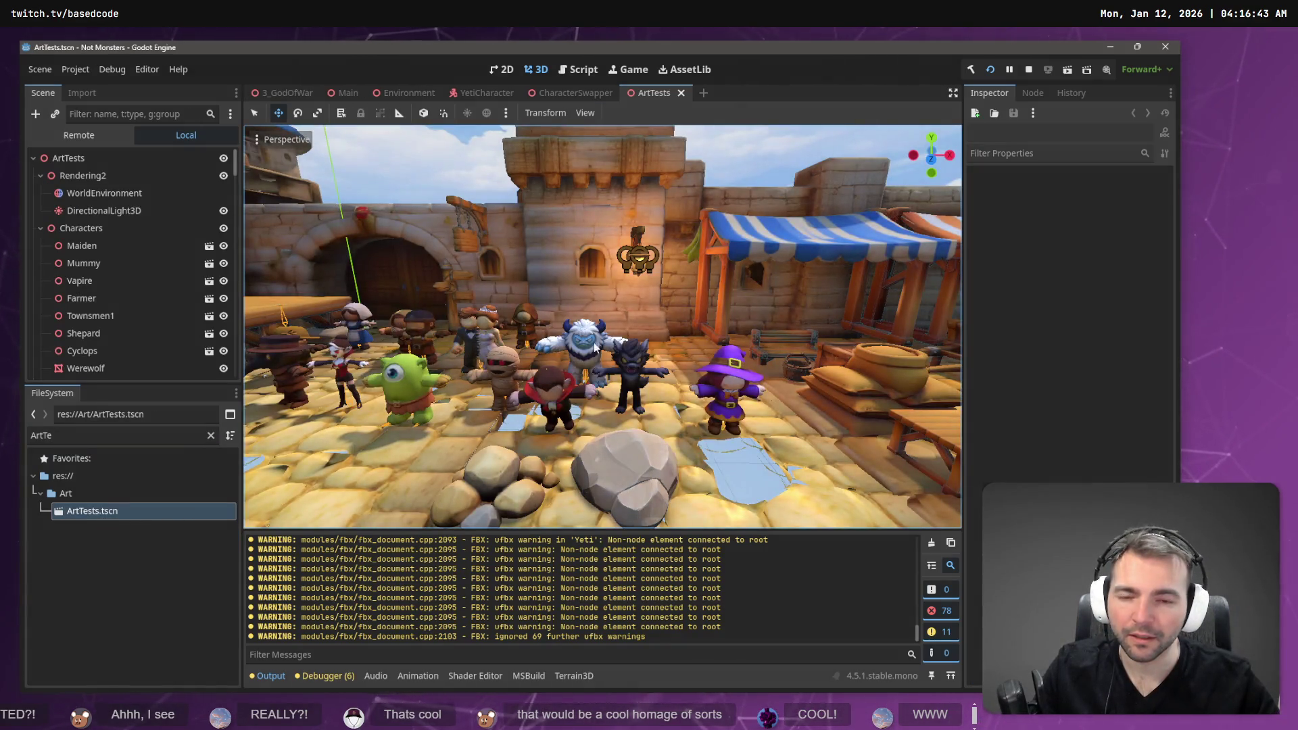
key("w")
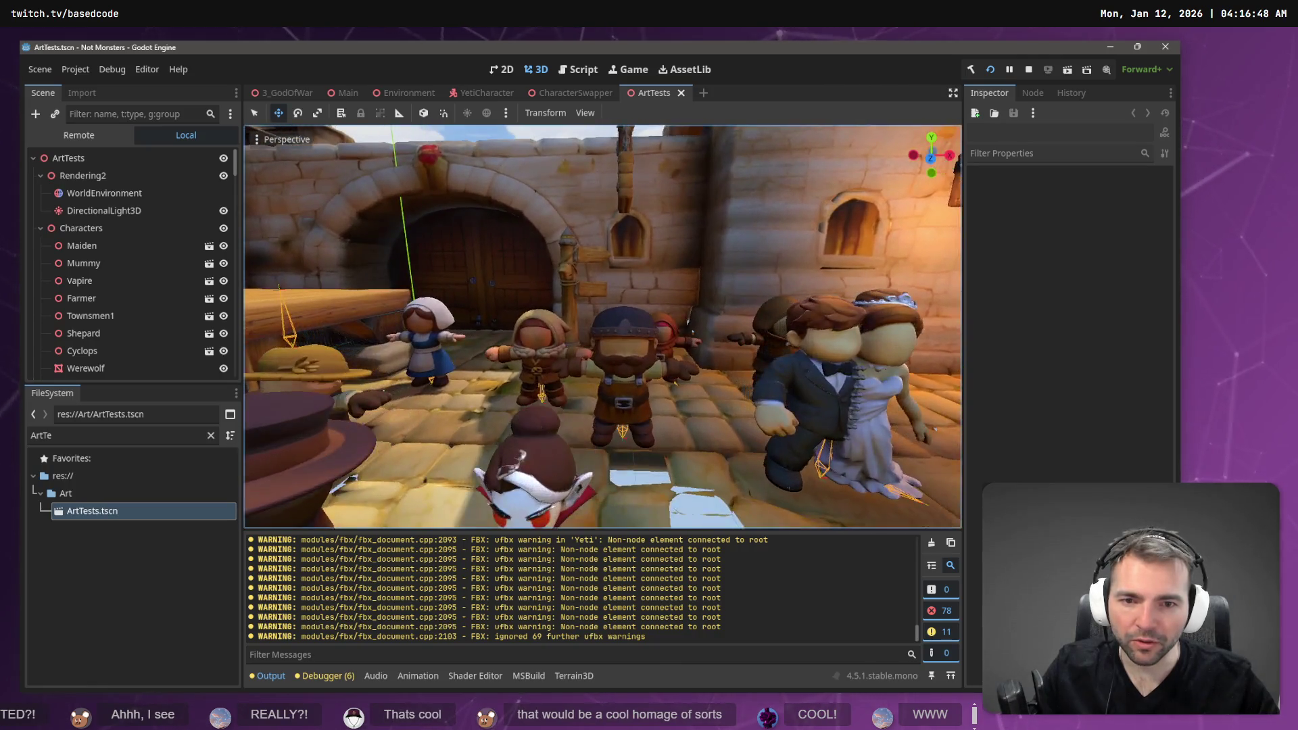
key("s")
key("w")
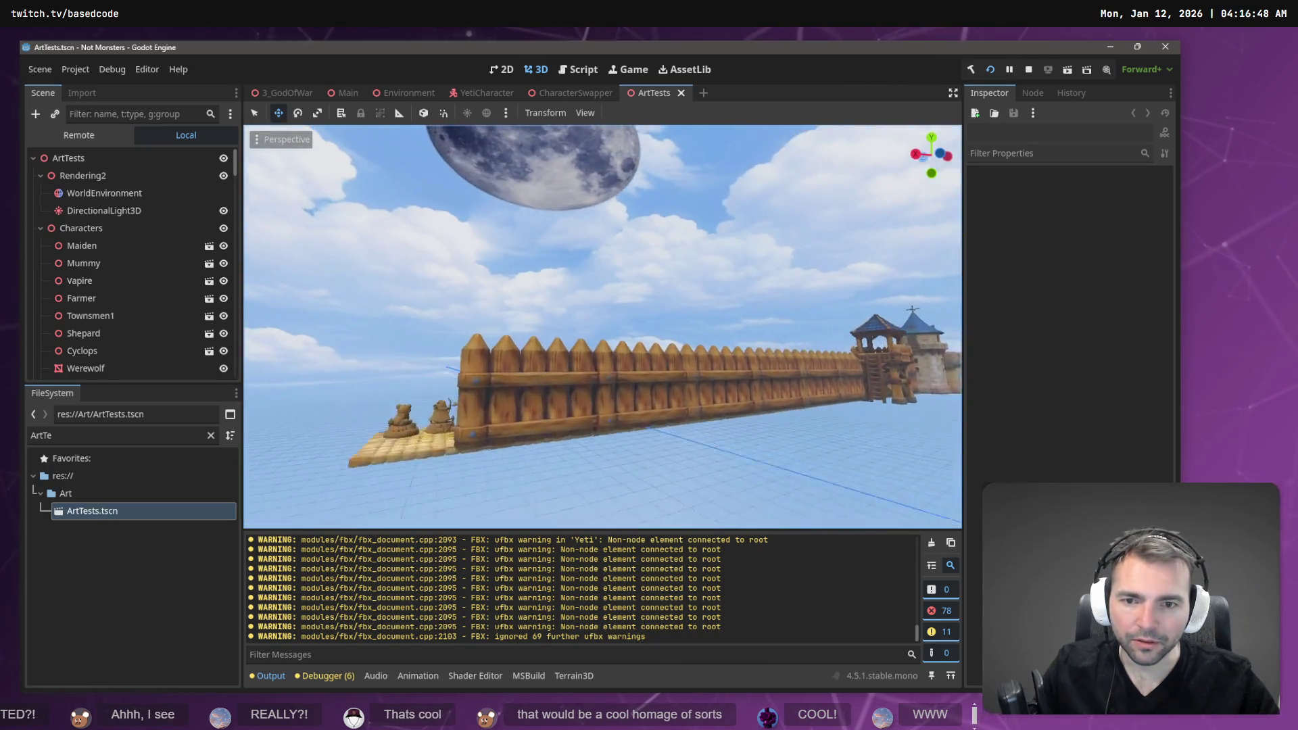
key("w")
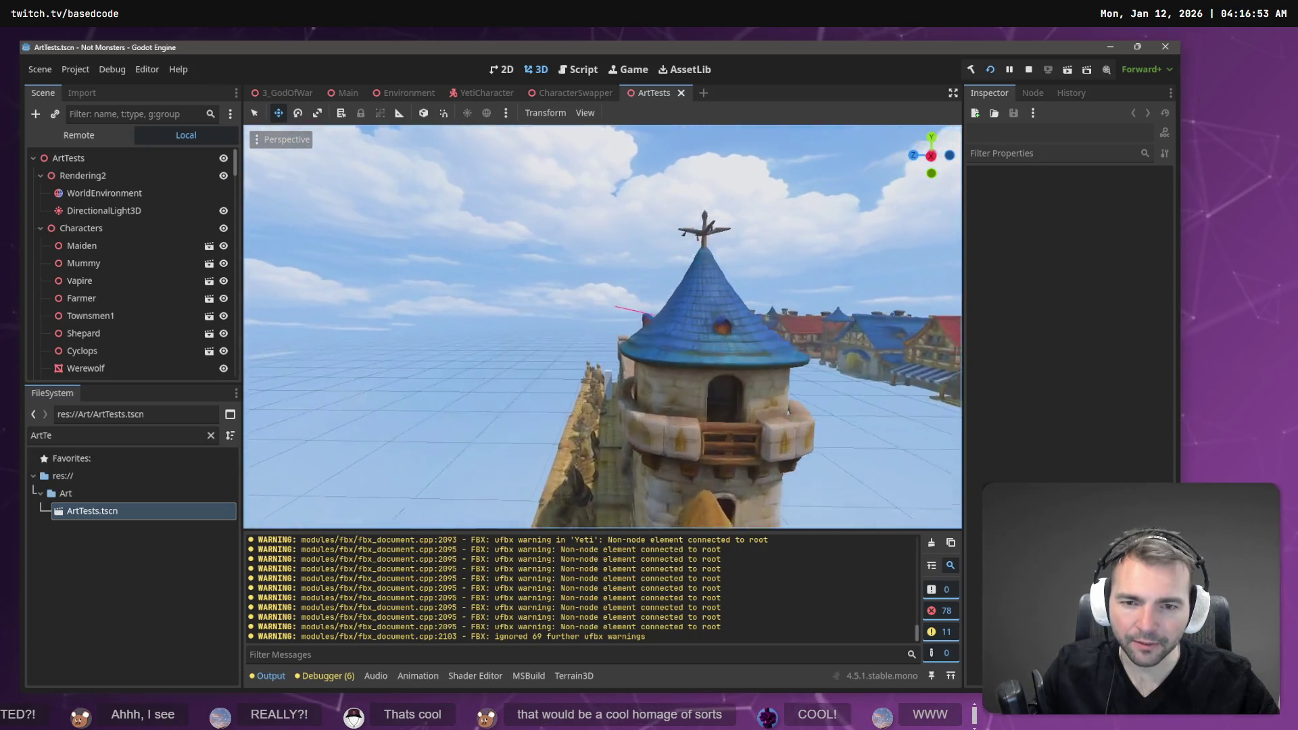
key("w")
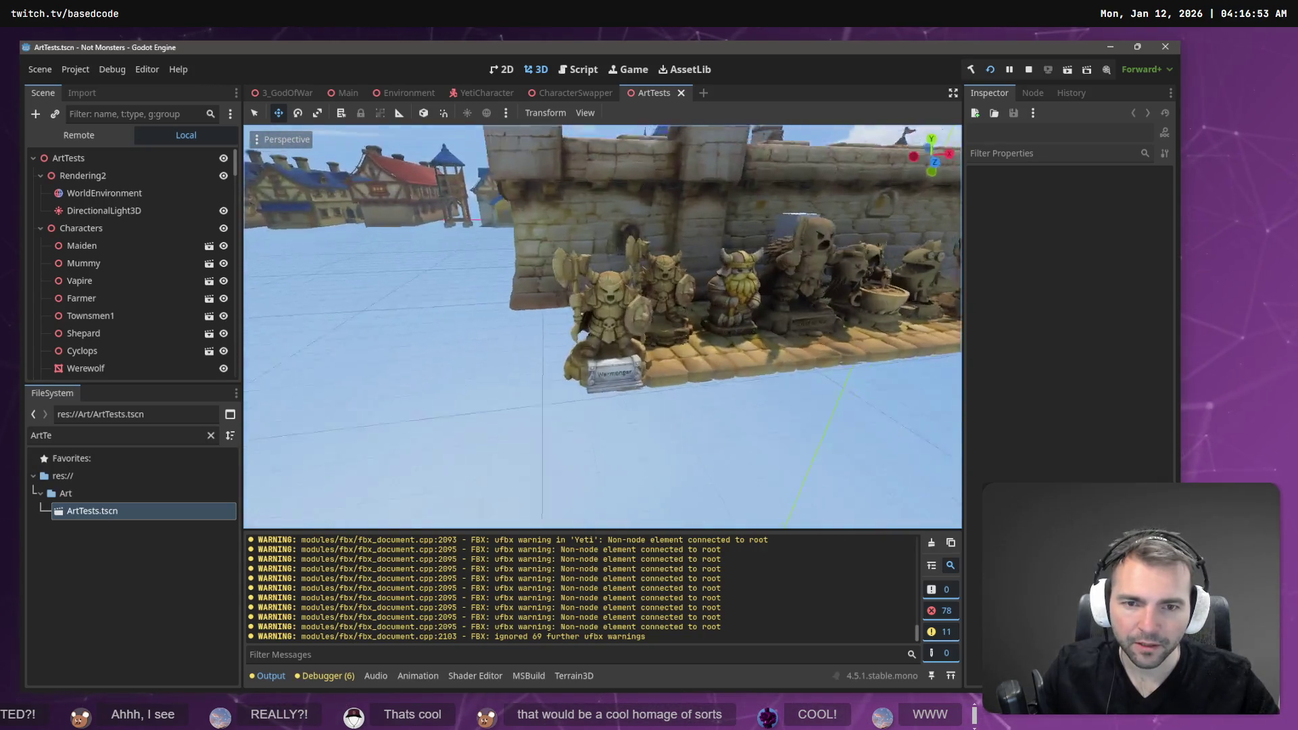
key("s")
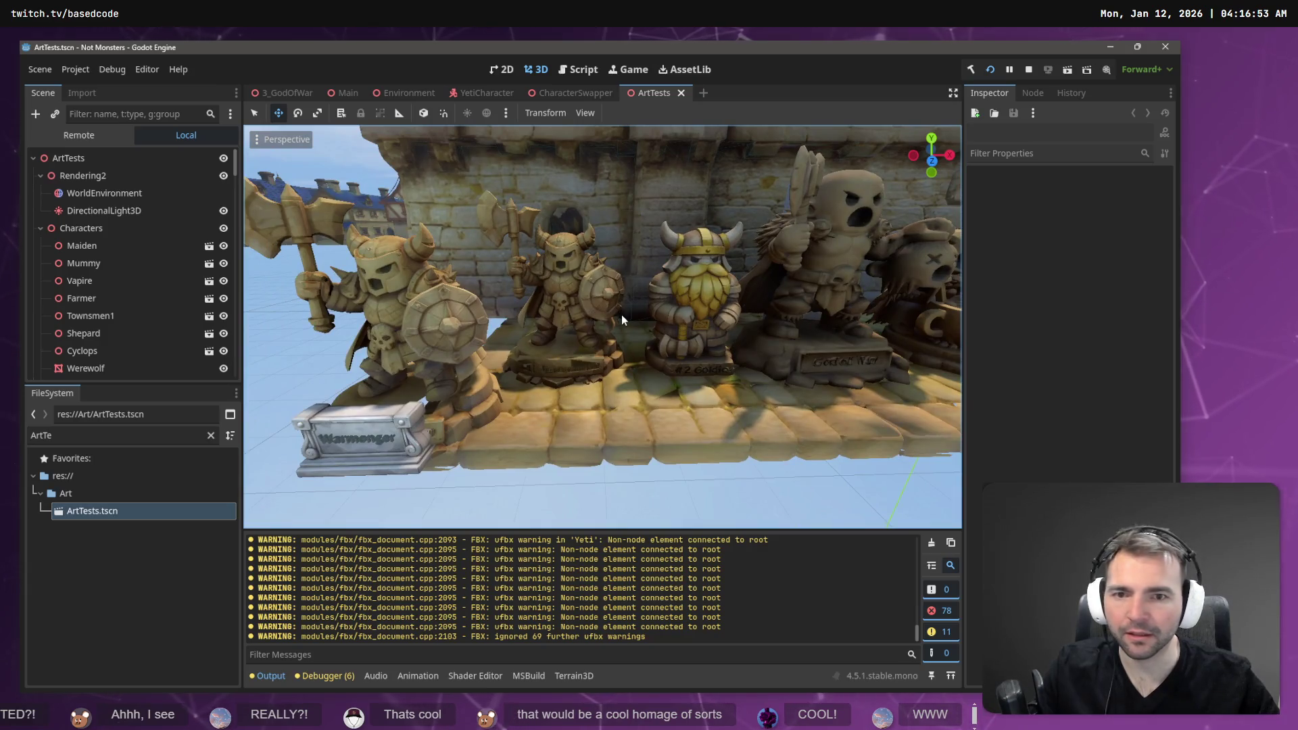
key("s")
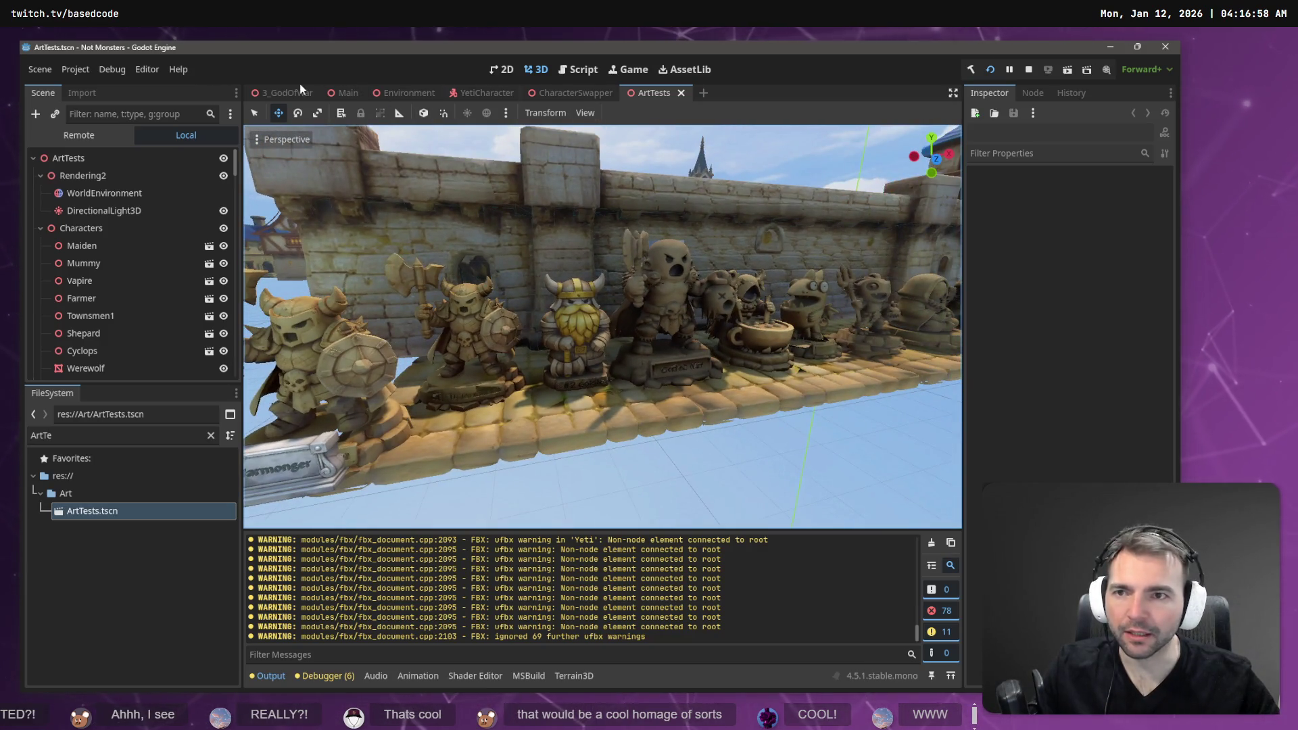
left_click(304, 90)
left_click(137, 269)
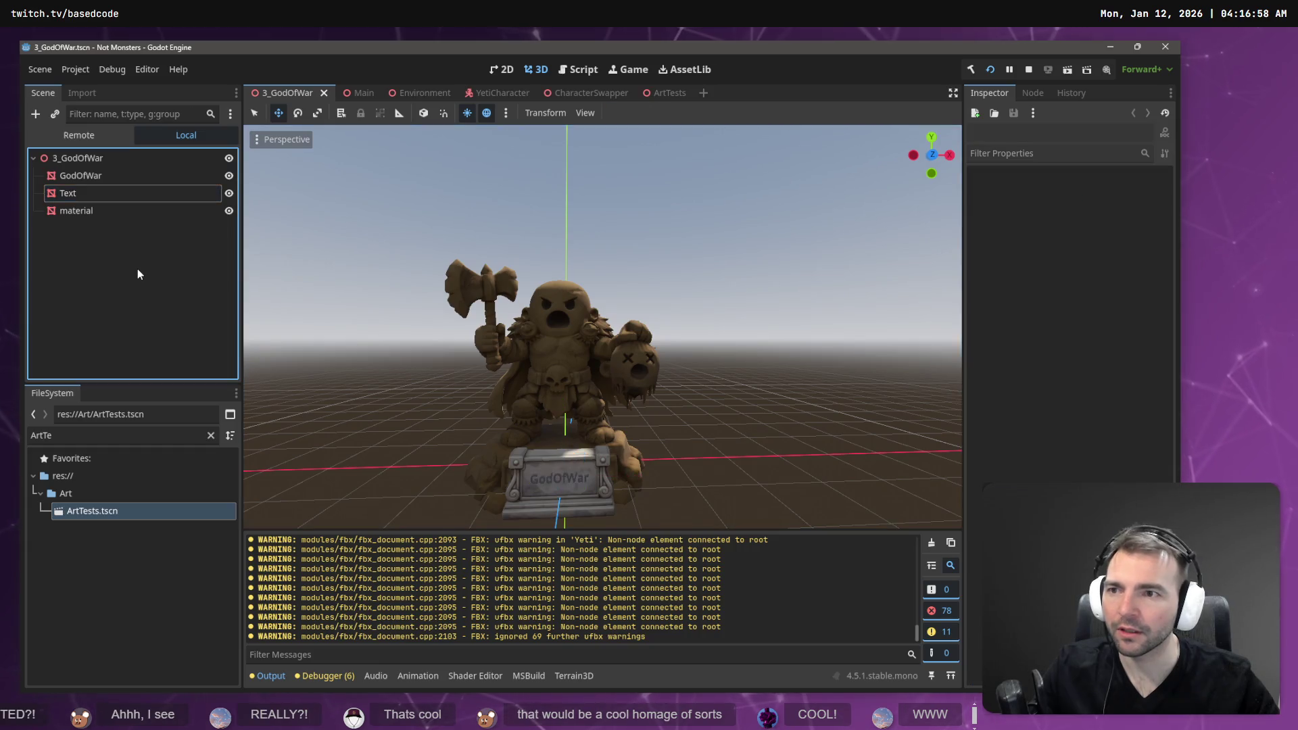
- Clear the file filter, switch from Main to the 3_GodOfWar tab, and zoom out on the statue
left_click(210, 436)
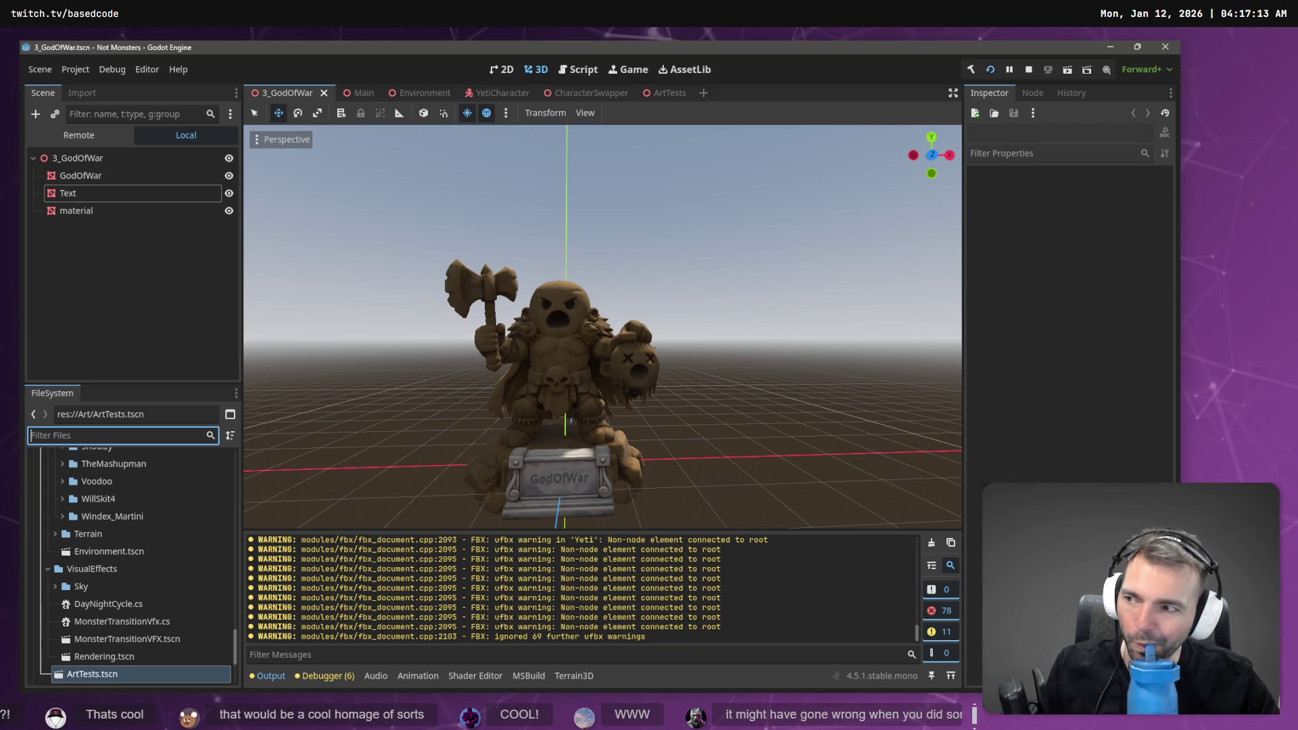
left_click(349, 92)
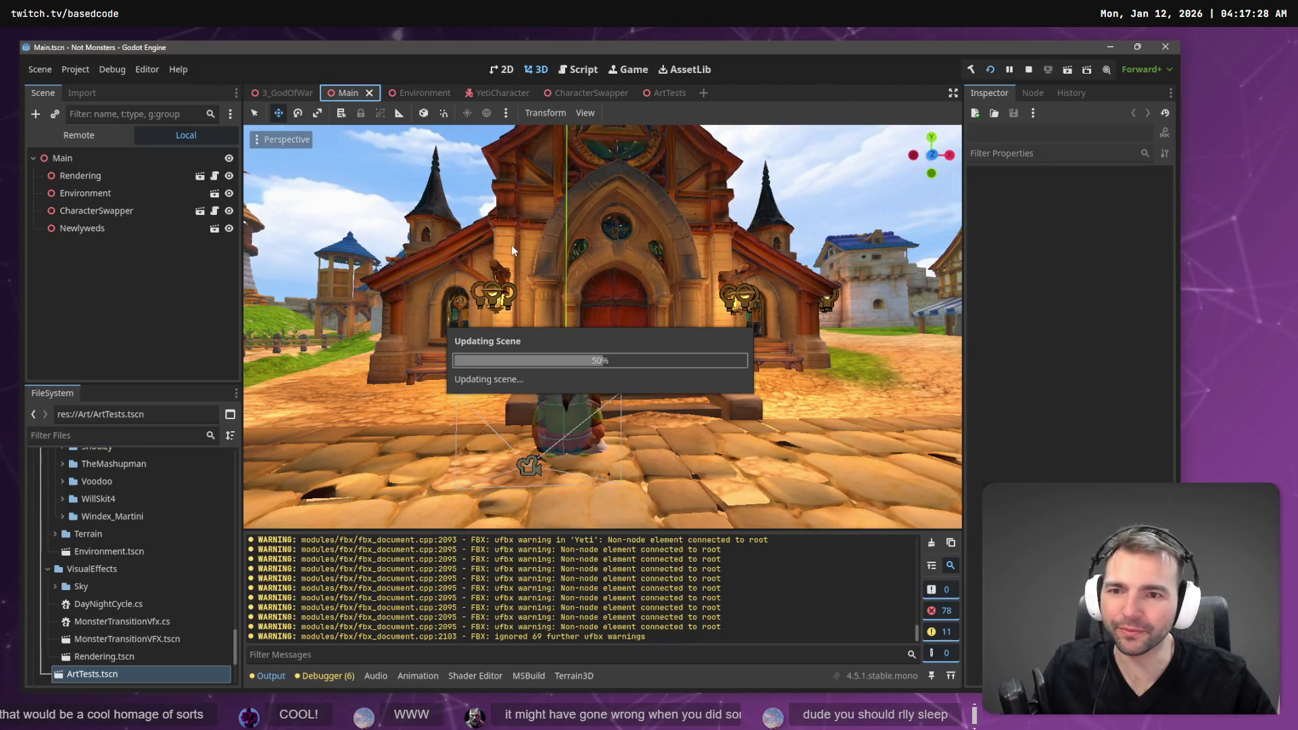
left_click(285, 92)
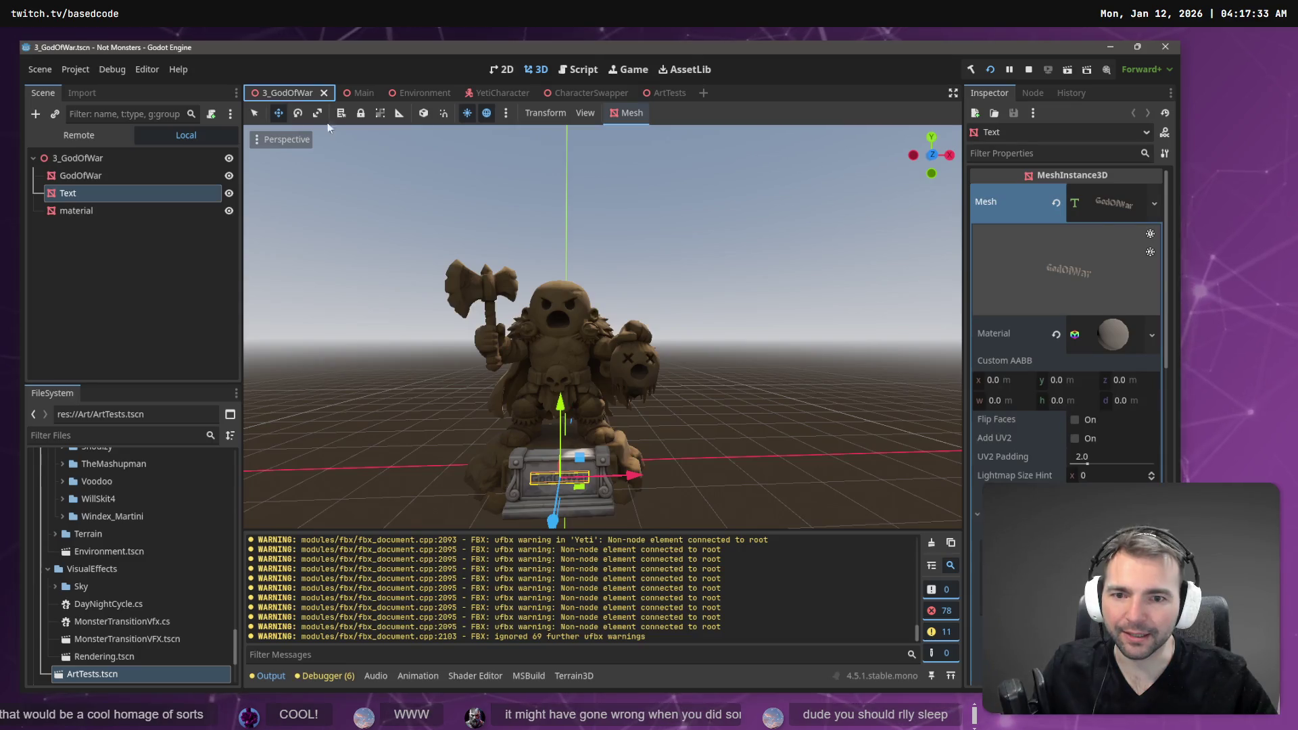
scroll(329, 127, "down", 10)
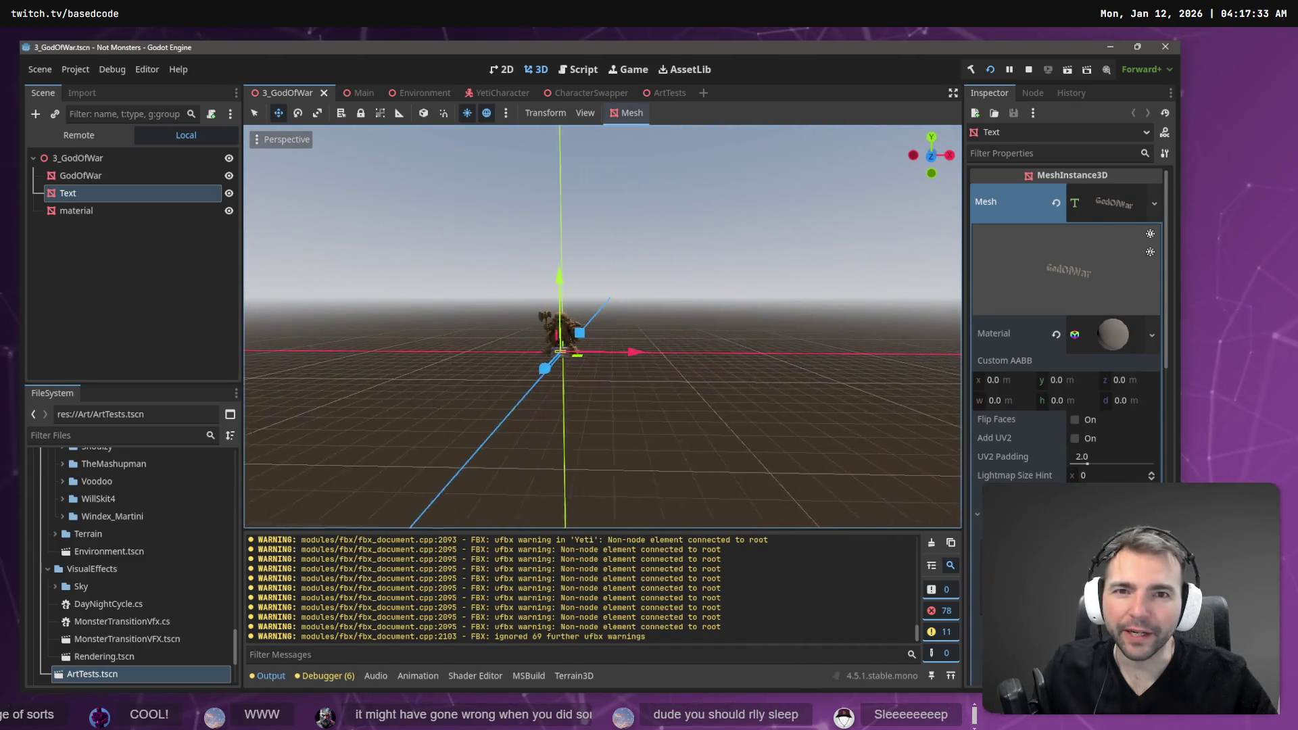
- In the ArtTests scene, place the 2_Goldie statue beside Warmonger along the wall
left_click(667, 98)
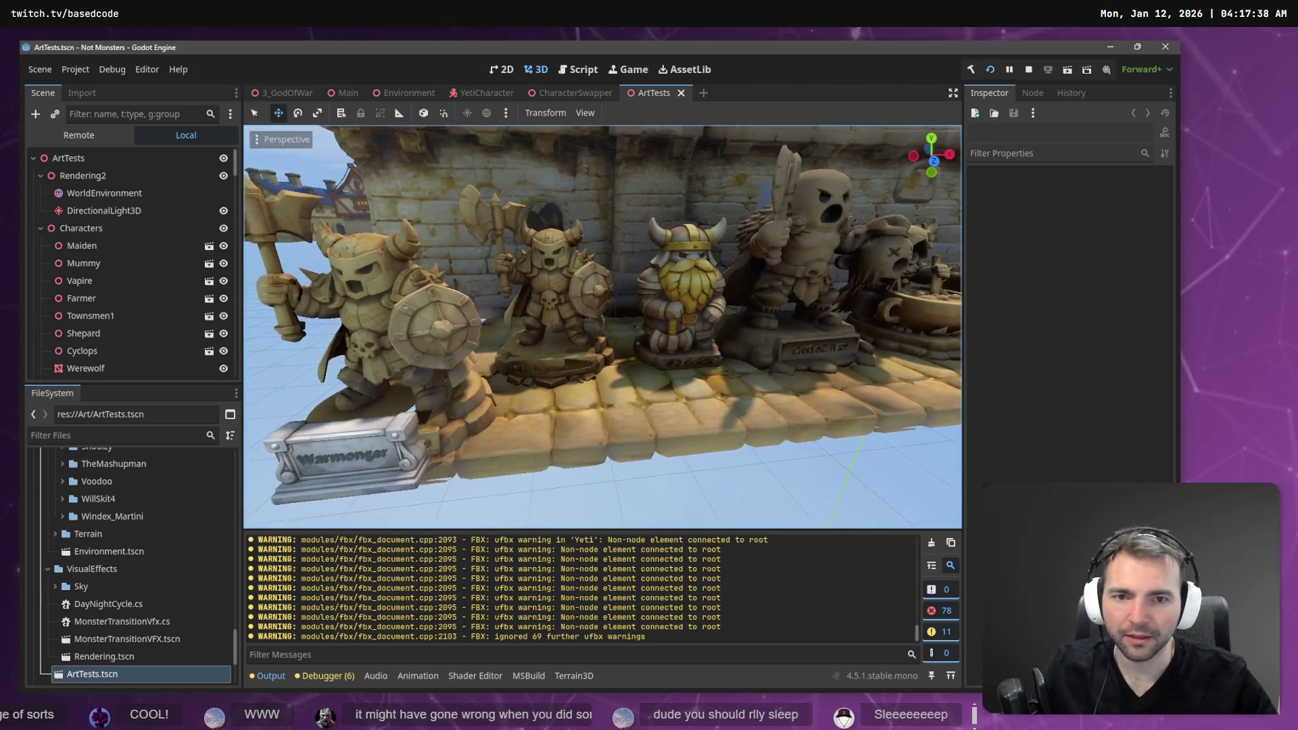
scroll(169, 578, "up", 5)
scroll(169, 577, "up", 10)
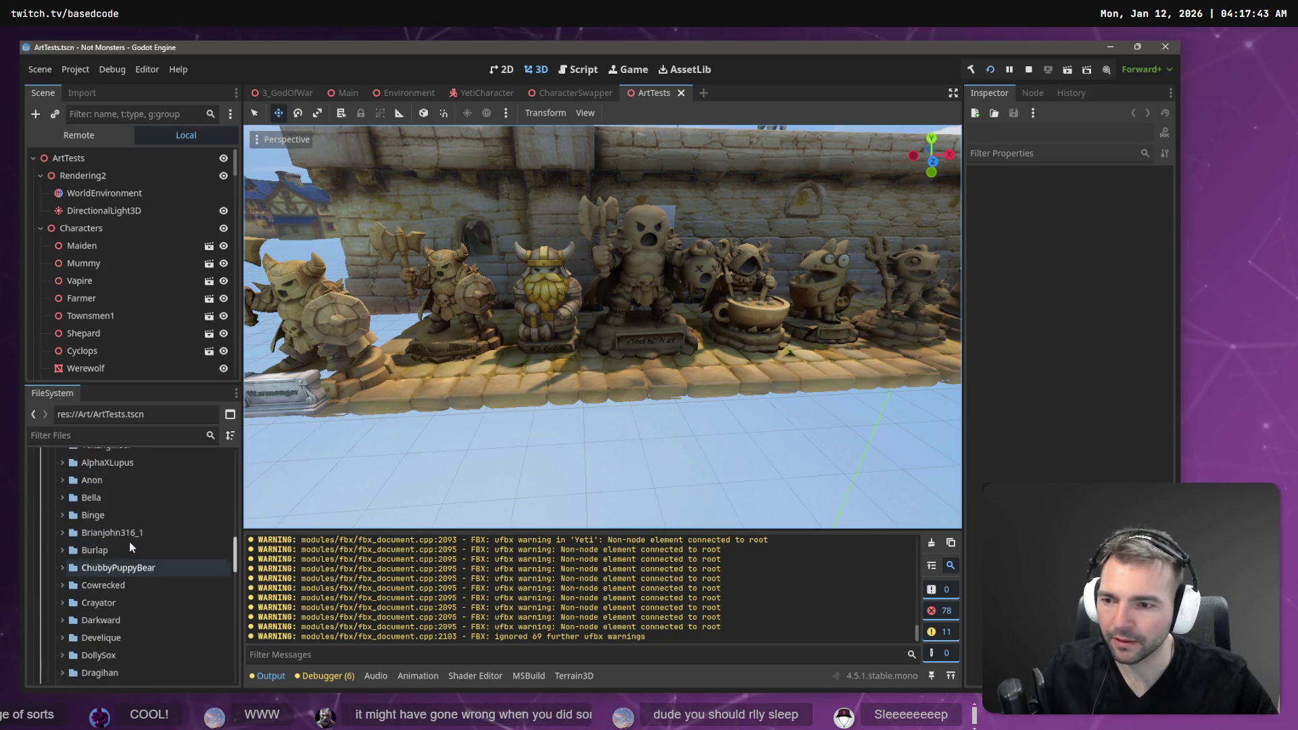
scroll(118, 550, "up", 3)
left_click(61, 586)
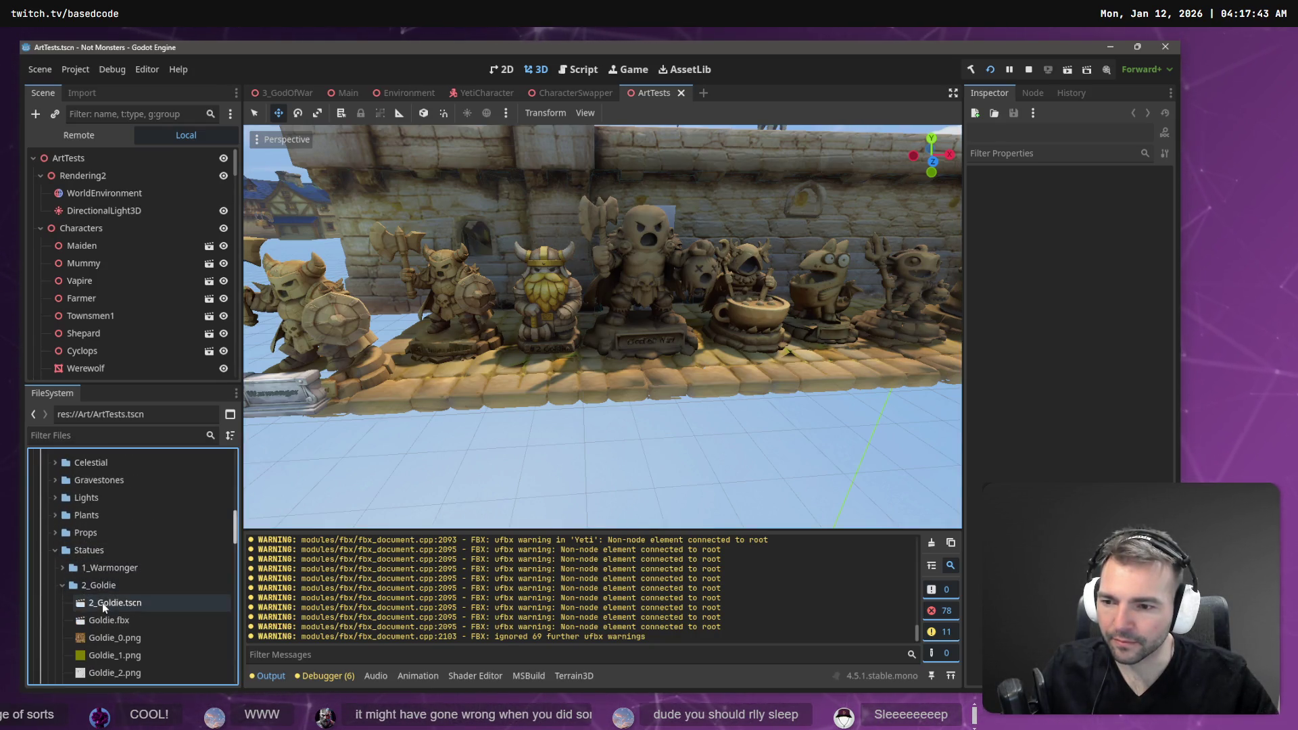
mouse_move(115, 605)
left_mouse_down()
mouse_move(395, 346)
mouse_move(538, 378)
left_mouse_up()
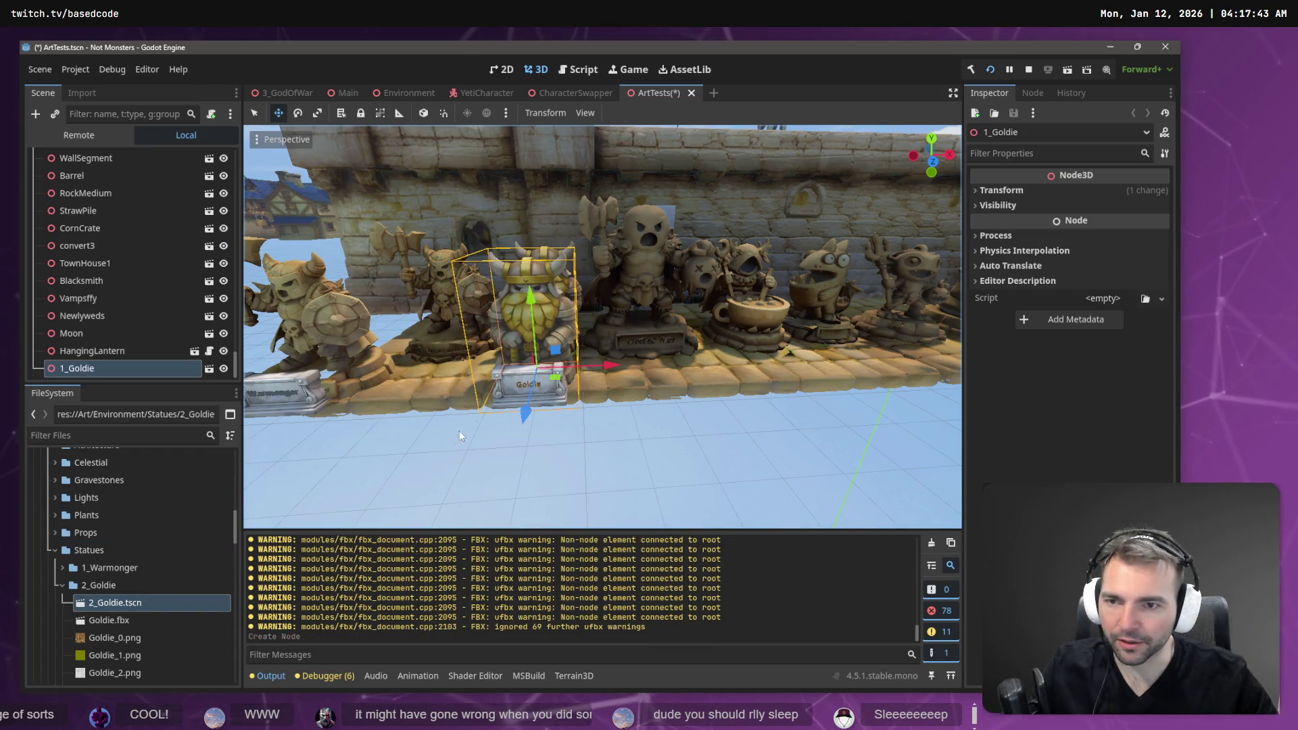
- Place the 3_GodOfWar statue beside Goldie along the wall and move the view closer
left_click(60, 584)
left_click(62, 602)
left_click(130, 621)
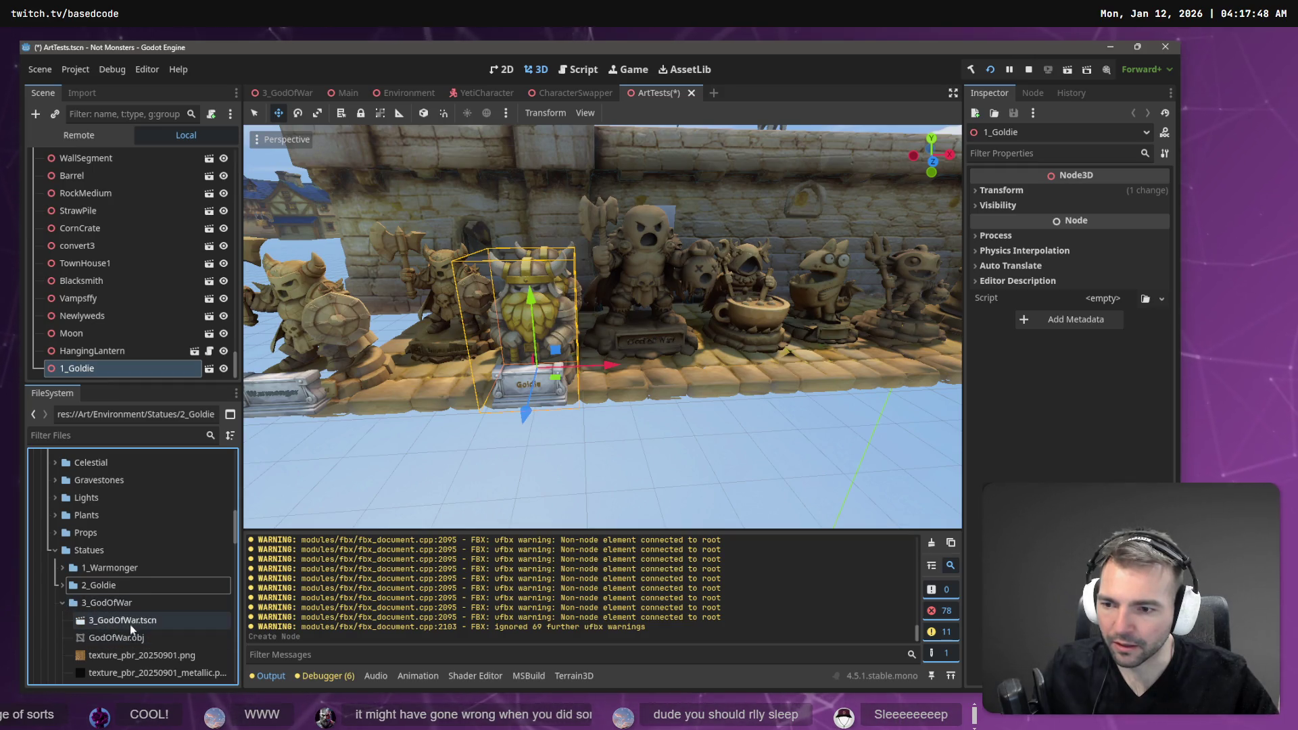
left_click_drag(132, 620, 654, 371)
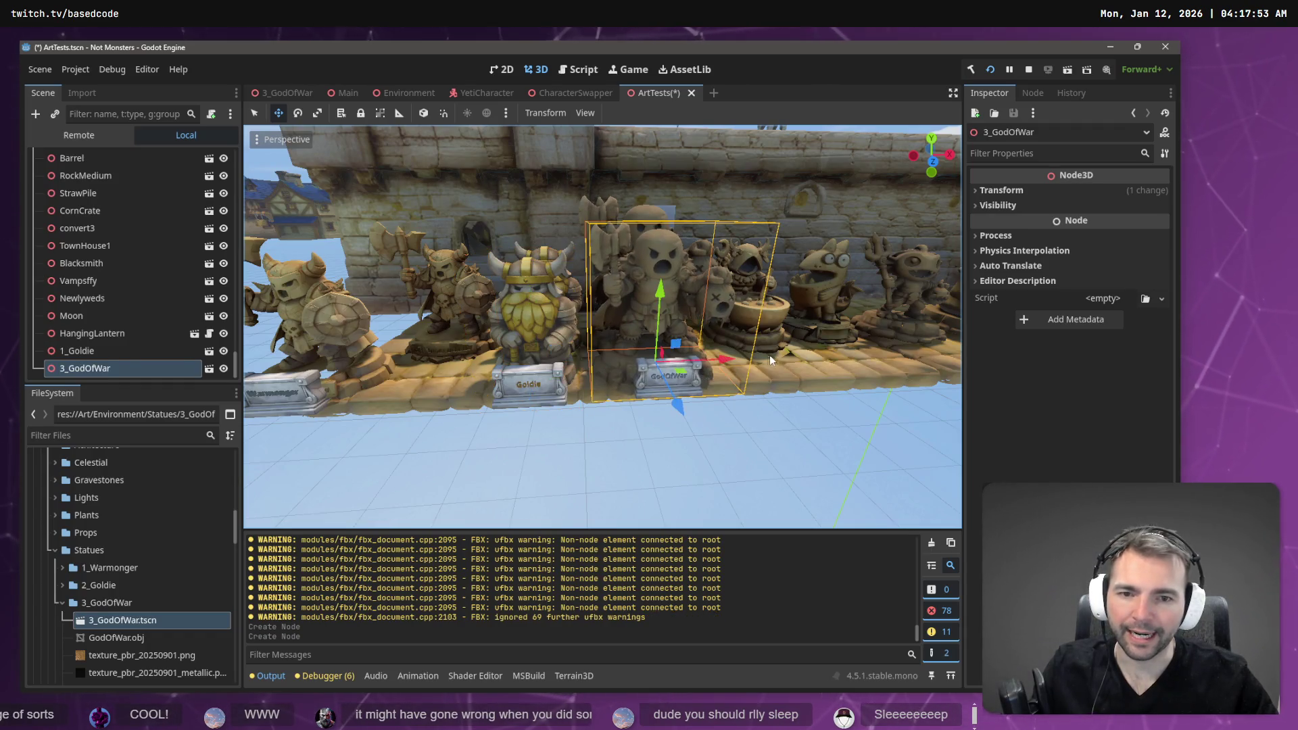
left_click(788, 426)
key("a")
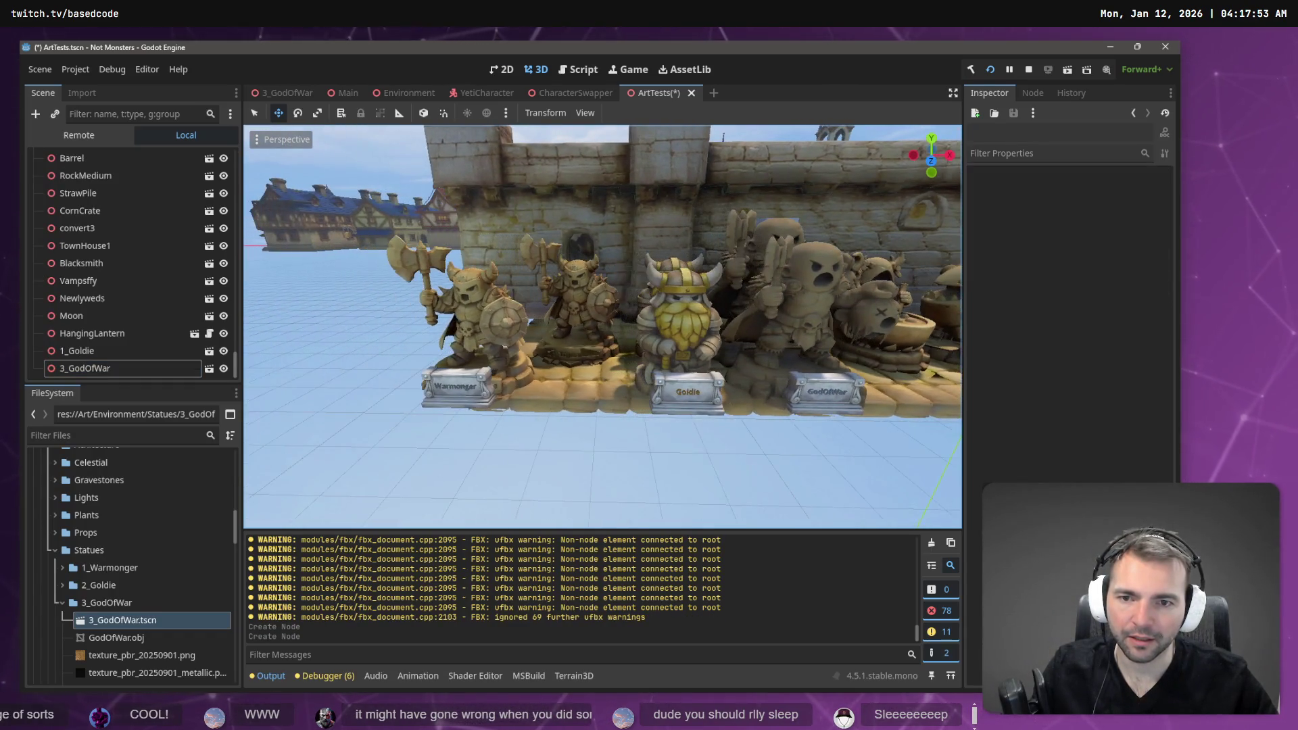
- Check the placed Goldie and GodOfWar nodes and the cobblestone floor beneath them
left_click(107, 353)
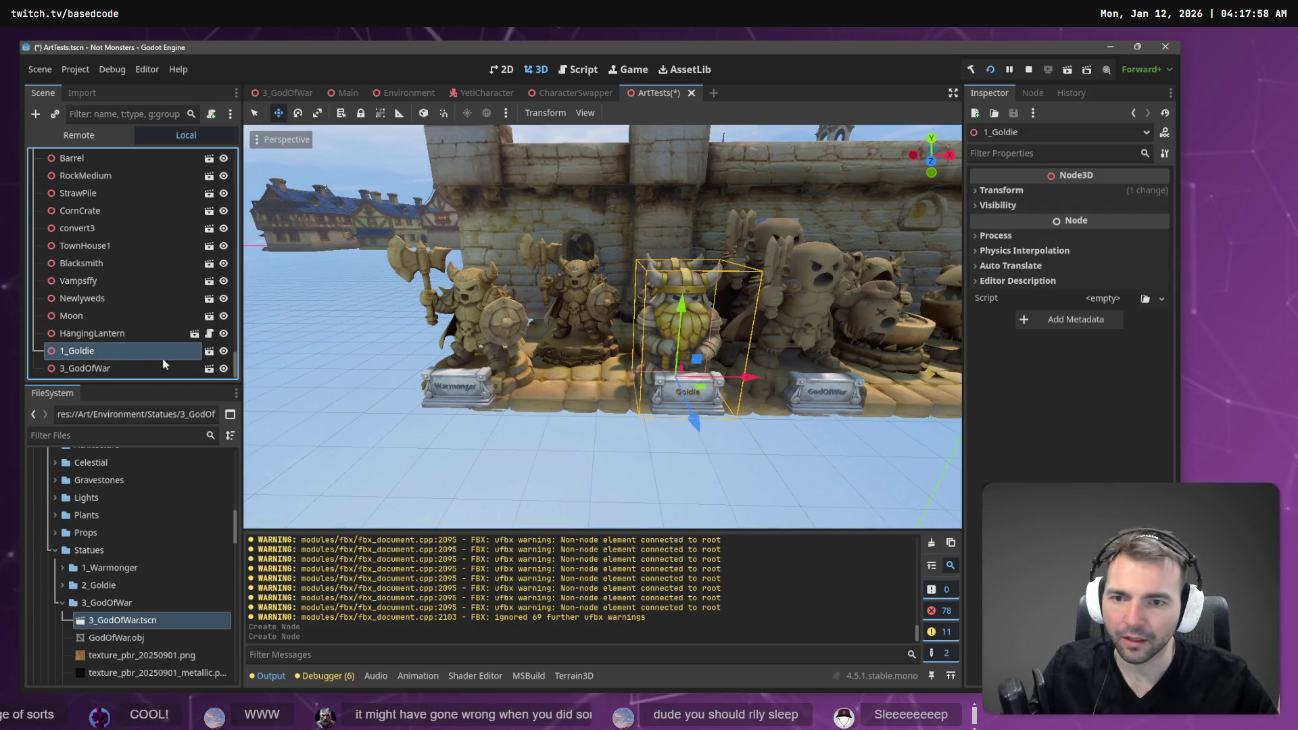
left_click(107, 367)
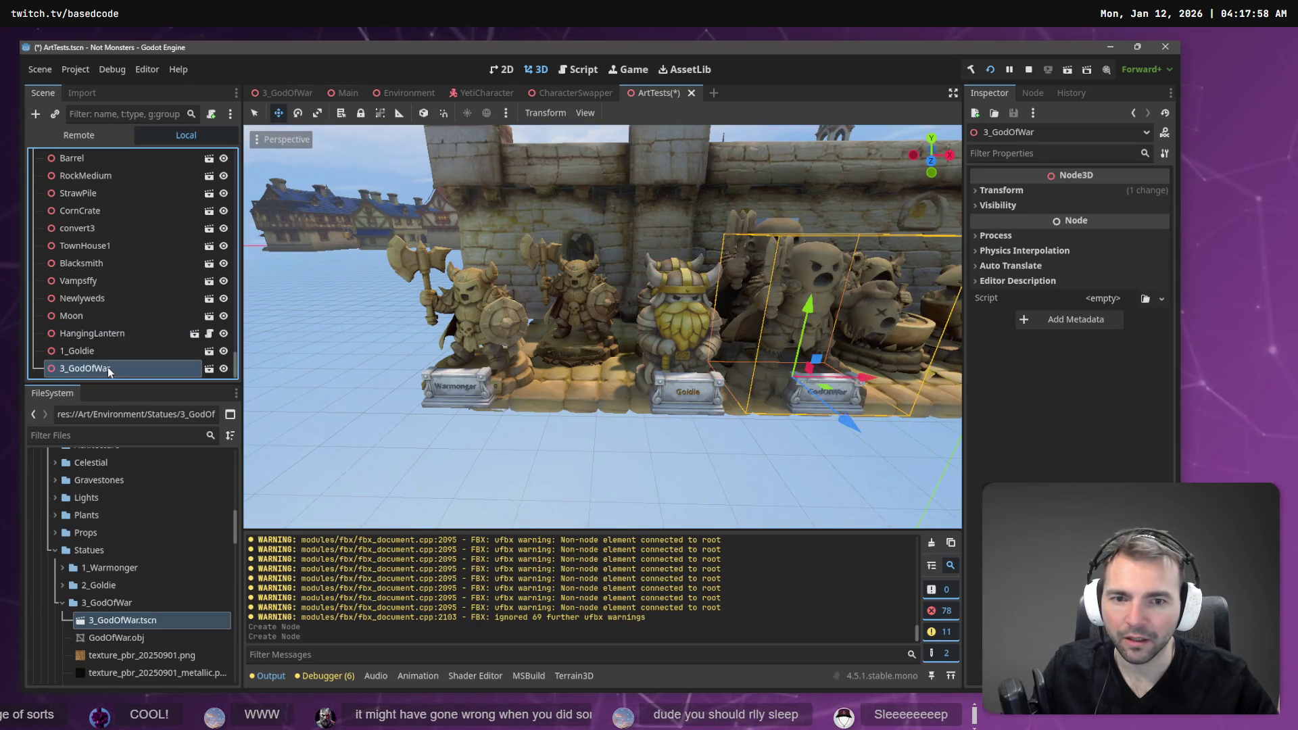
left_click(491, 352)
left_click(492, 382)
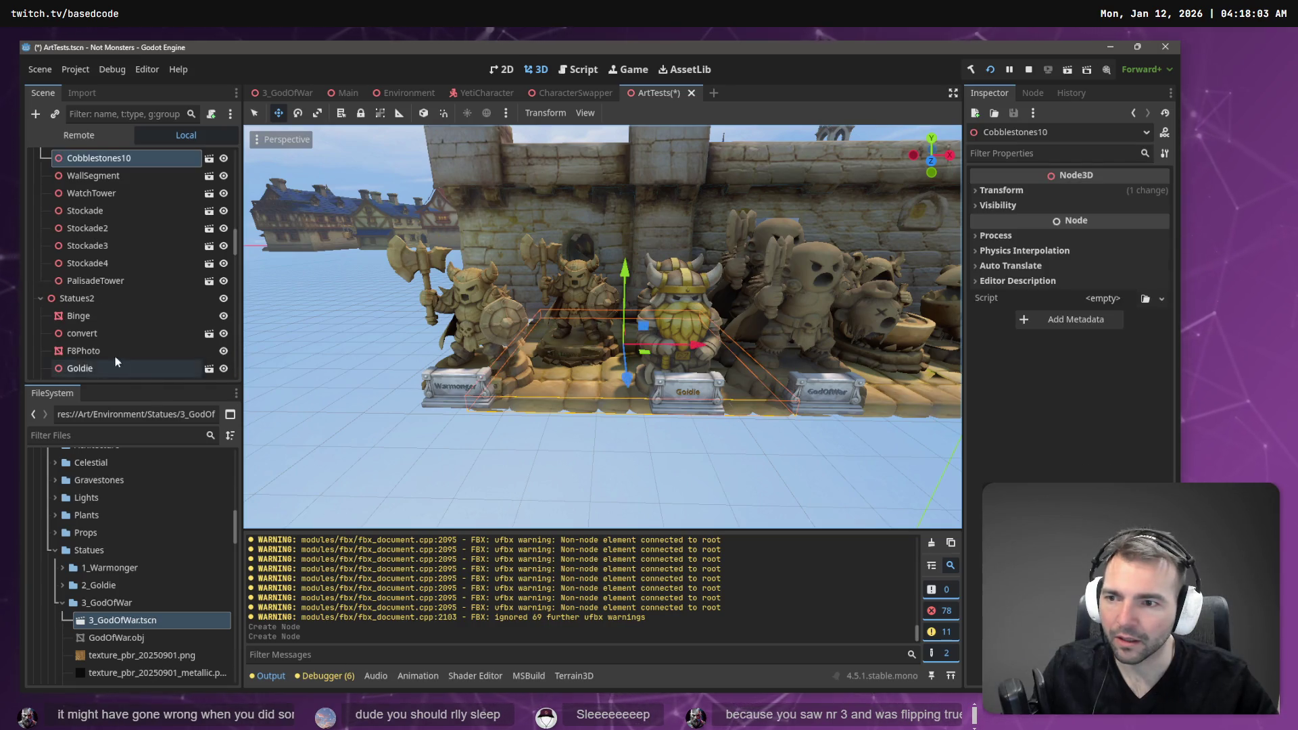
- Open the 2_Goldie statue scene from the FileSystem
left_click(62, 602)
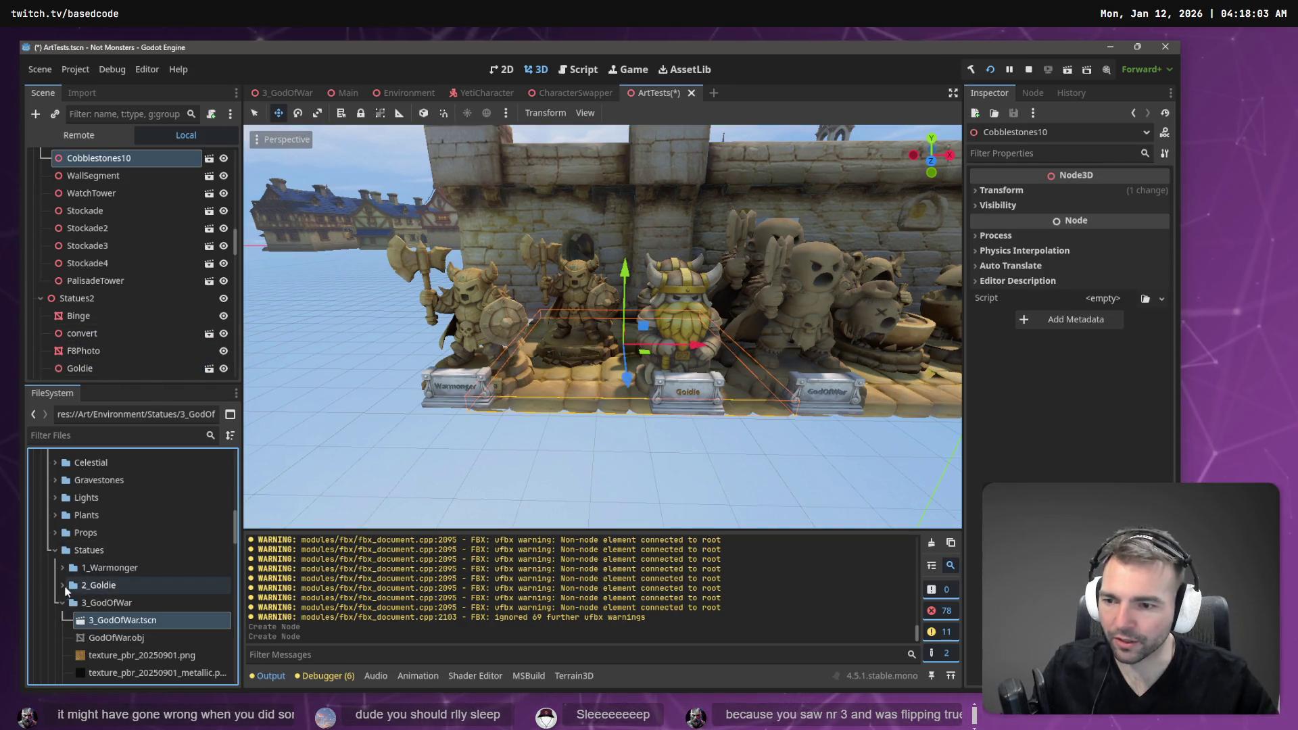
left_click(62, 585)
double_click(128, 604)
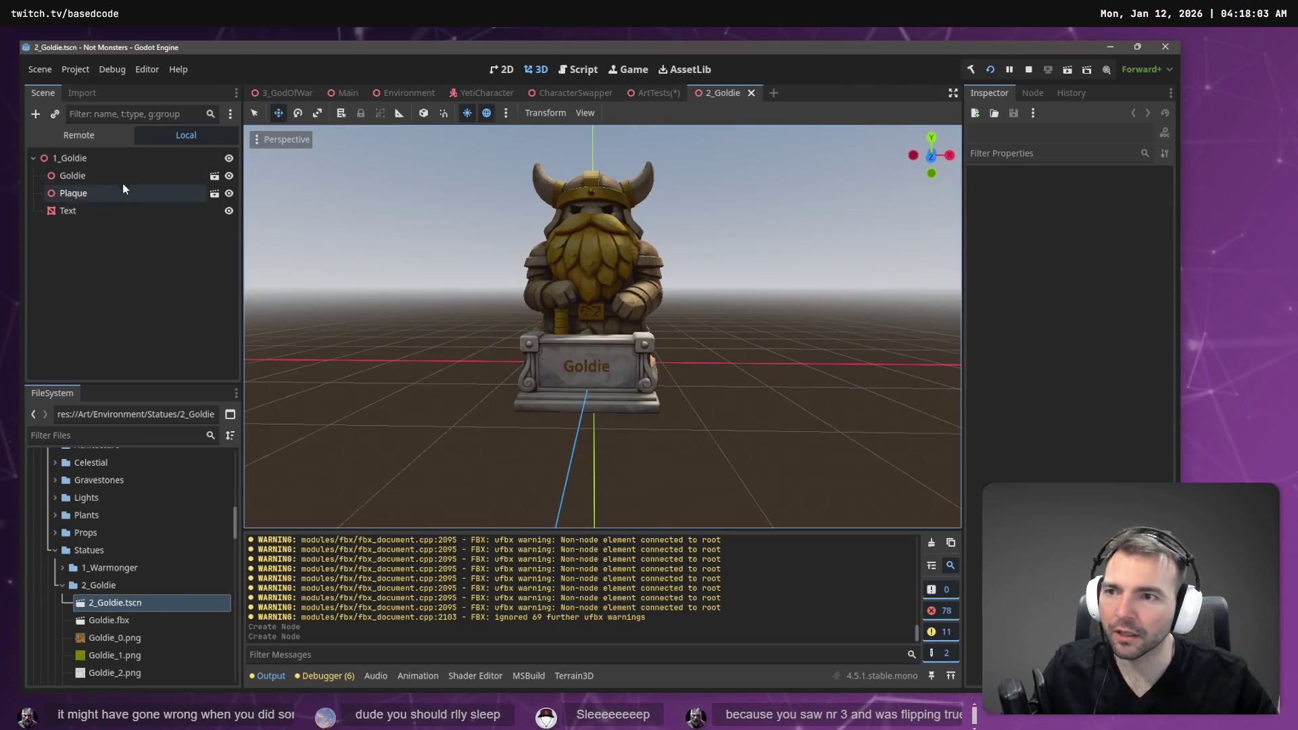
- Rename the Goldie scene's root node from 1_Goldie to 2_Goldie
left_click(111, 159)
left_click(110, 160)
key("Delete")
type("2")
key("Return")
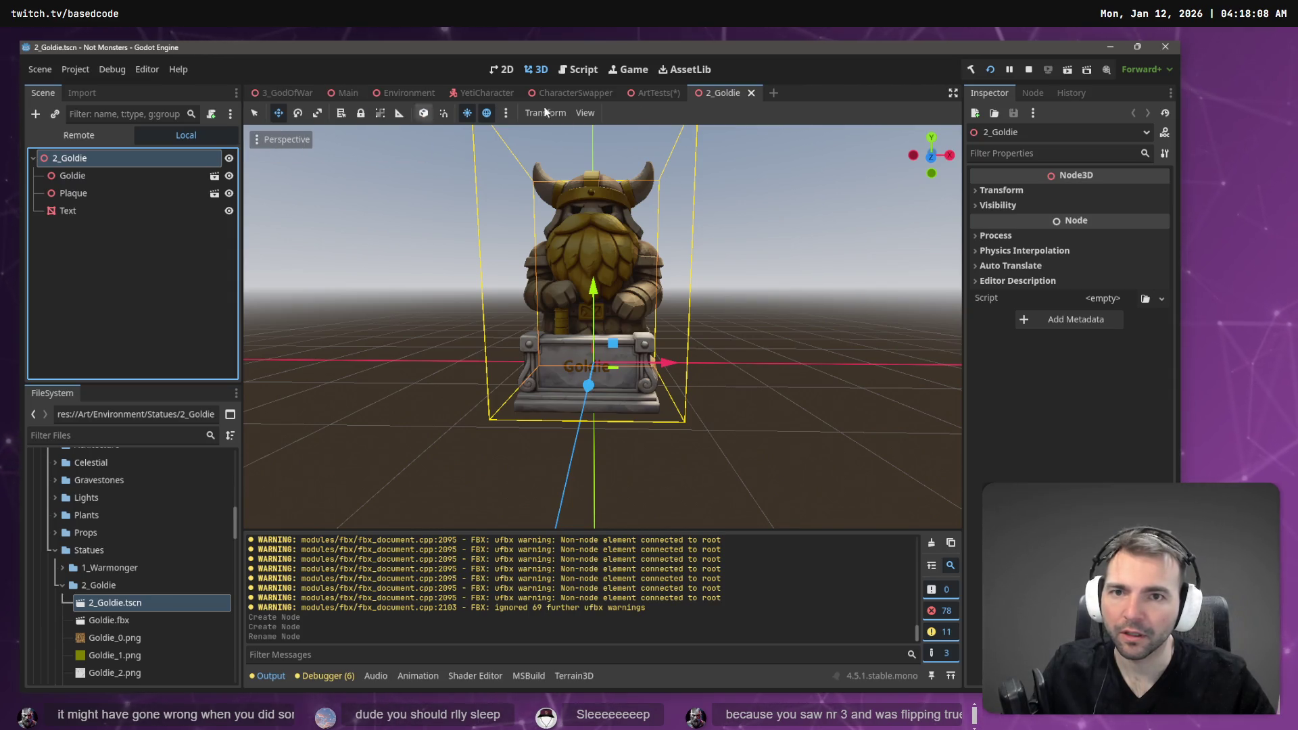
- Return to the ArtTests scene and inspect the wall segment behind the statues
left_click(665, 98)
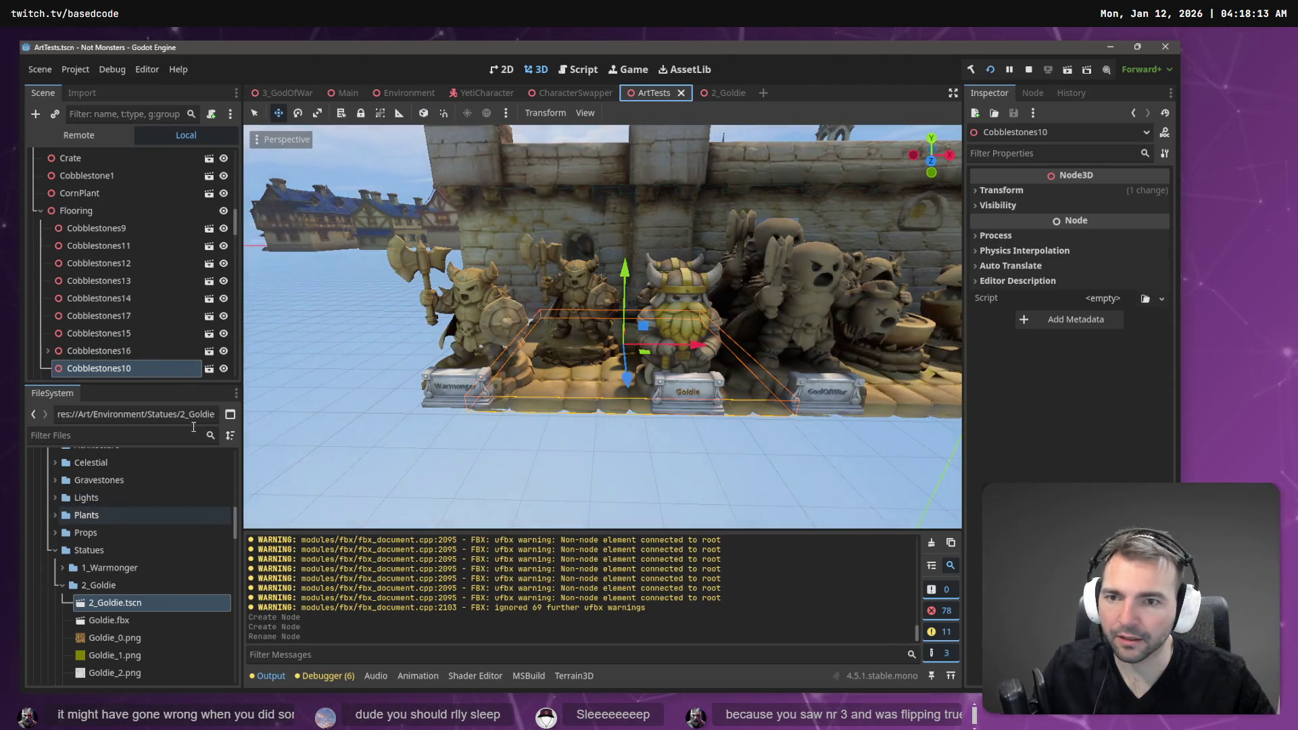
scroll(135, 331, "down", 3)
left_click(639, 290)
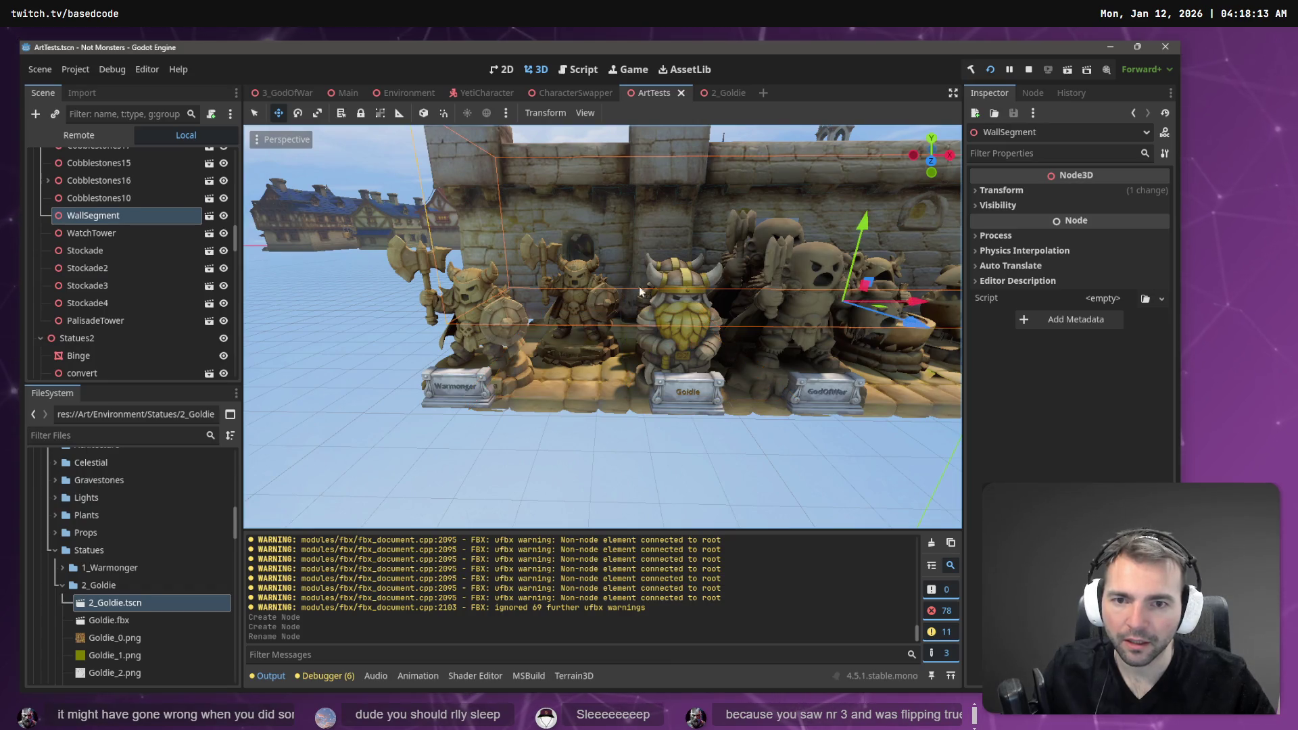
left_click(674, 371)
scroll(123, 335, "down", 5)
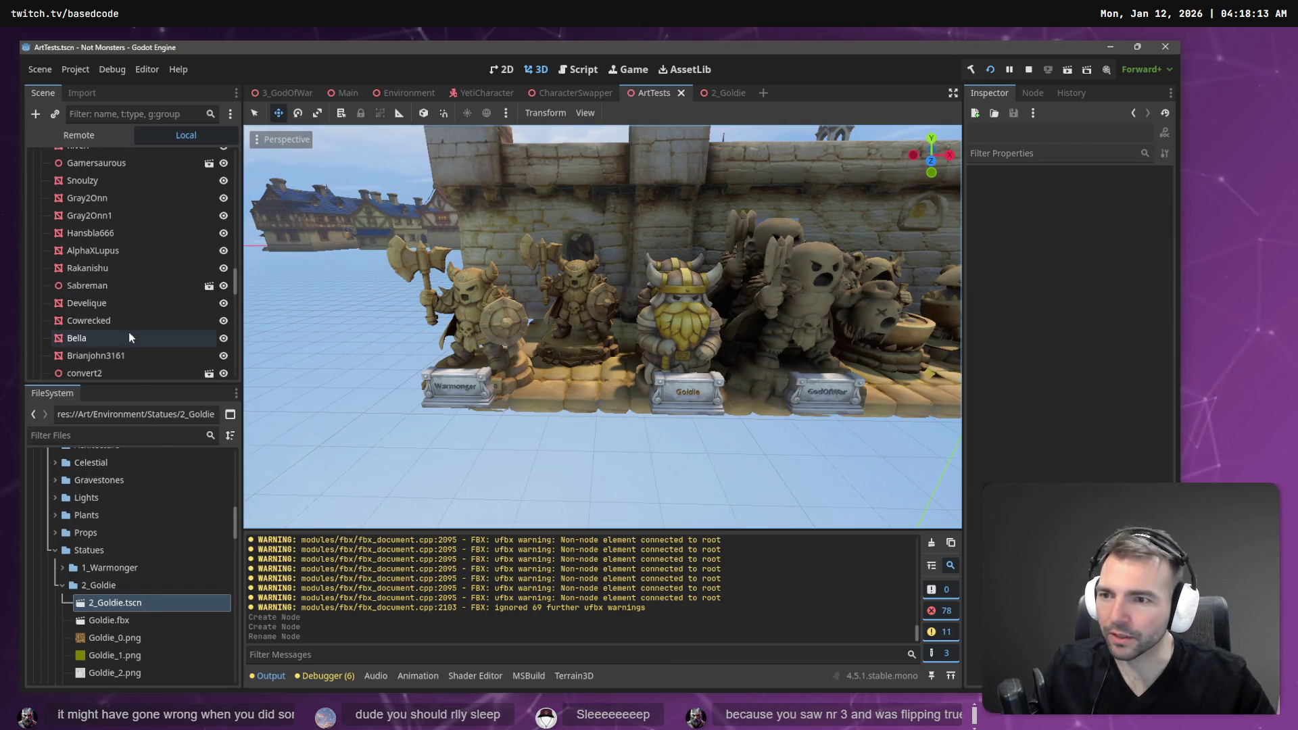
scroll(155, 323, "down", 10)
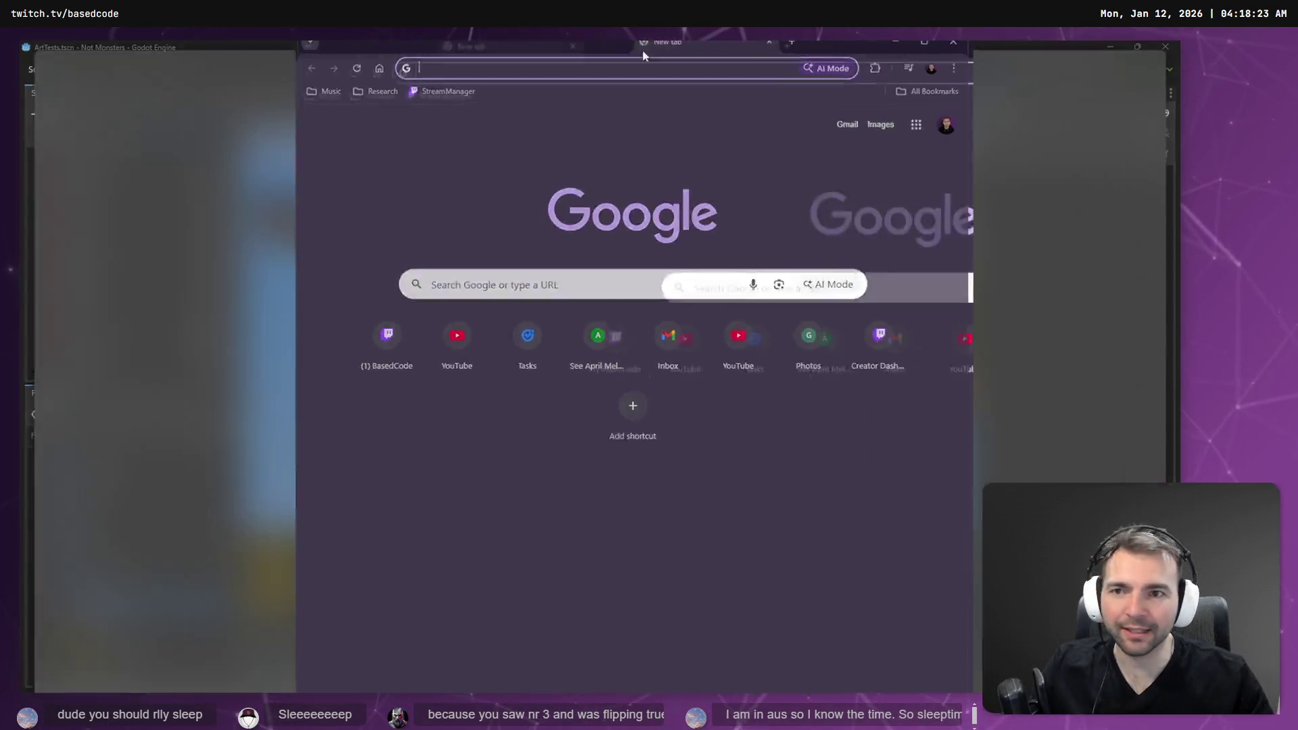
- Go to the Twitch site by entering 'twitch' in the address bar, then activate its search box
type("twi")
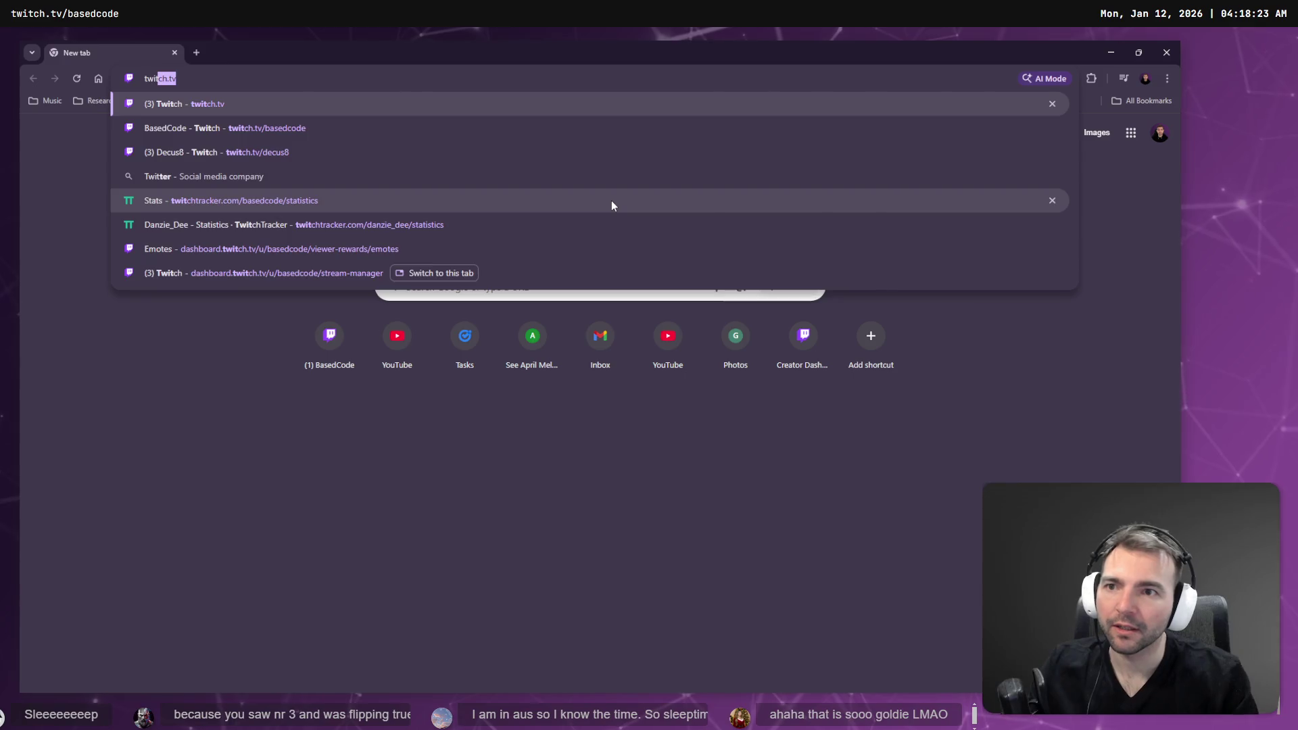
type("tch.tv")
key("Return")
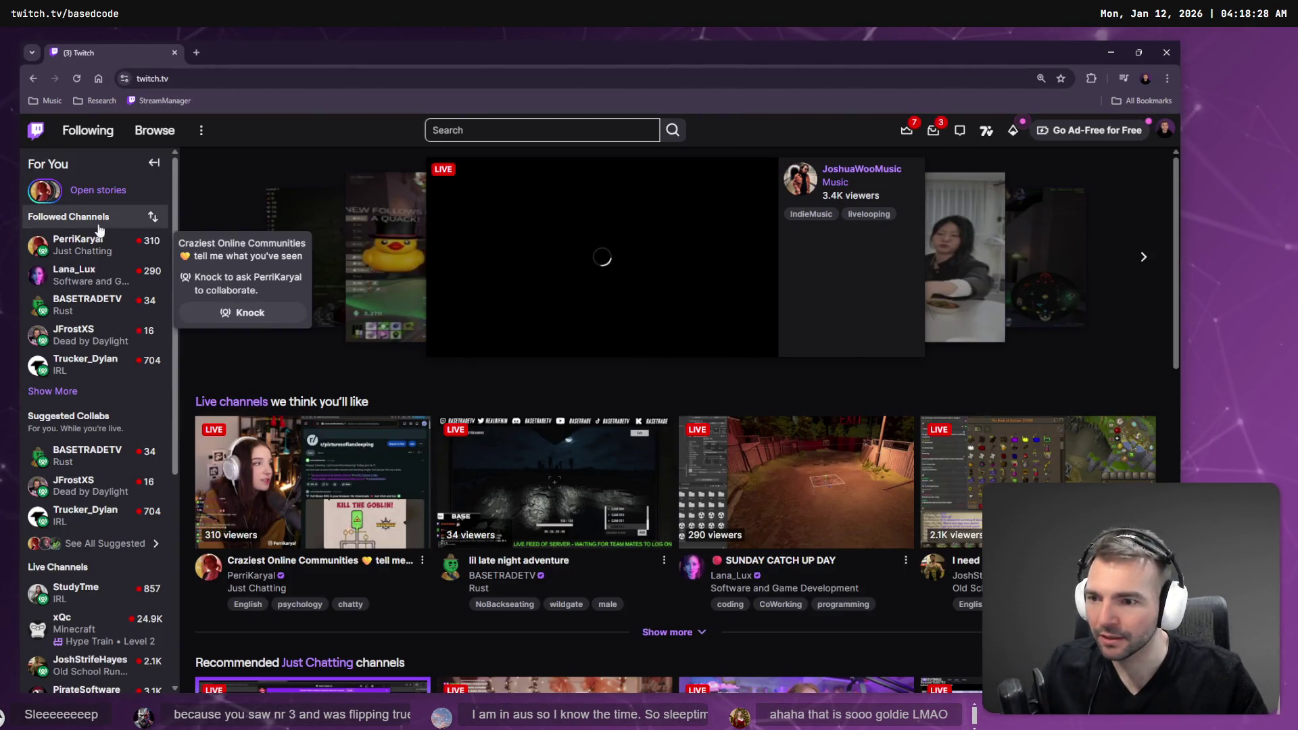
scroll(91, 602, "down", 1)
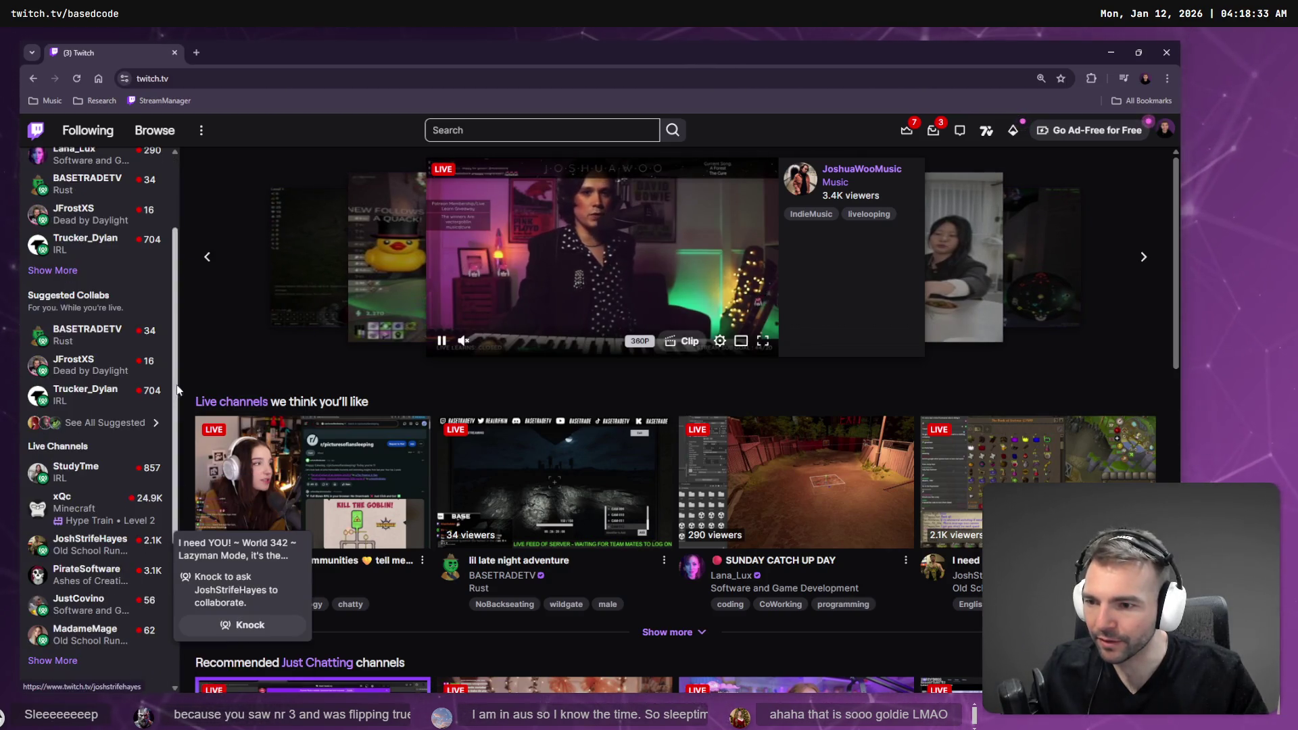
scroll(163, 287, "up", 1)
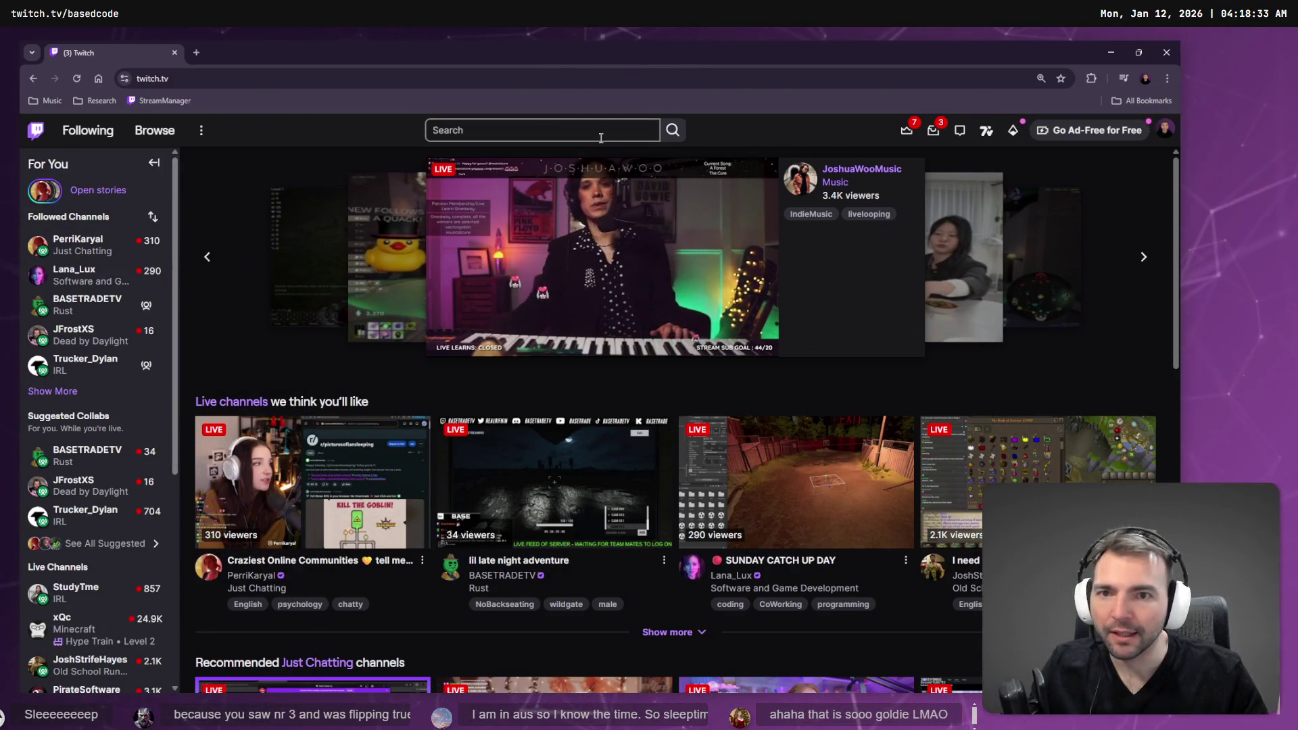
left_click(561, 132)
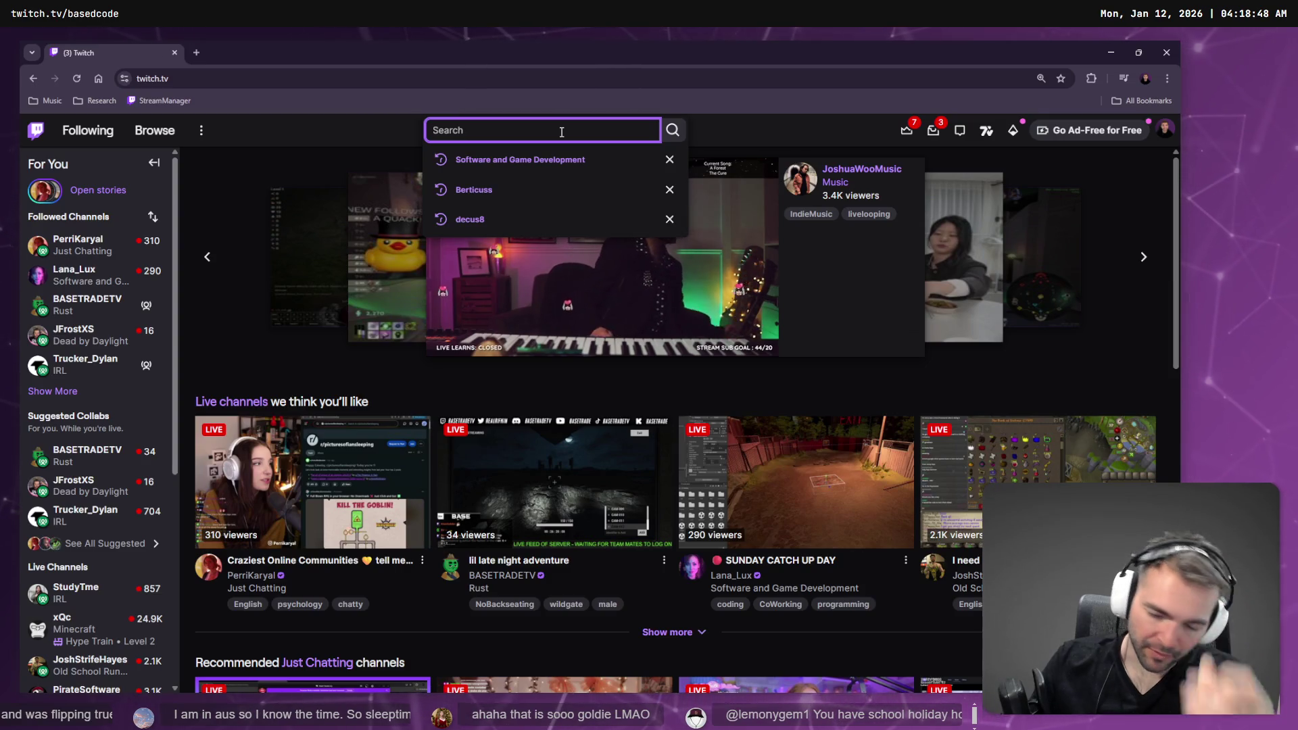
- Search 'thepri' on Twitch, open ThePrimeagen's channel and pause its video
type("thepr")
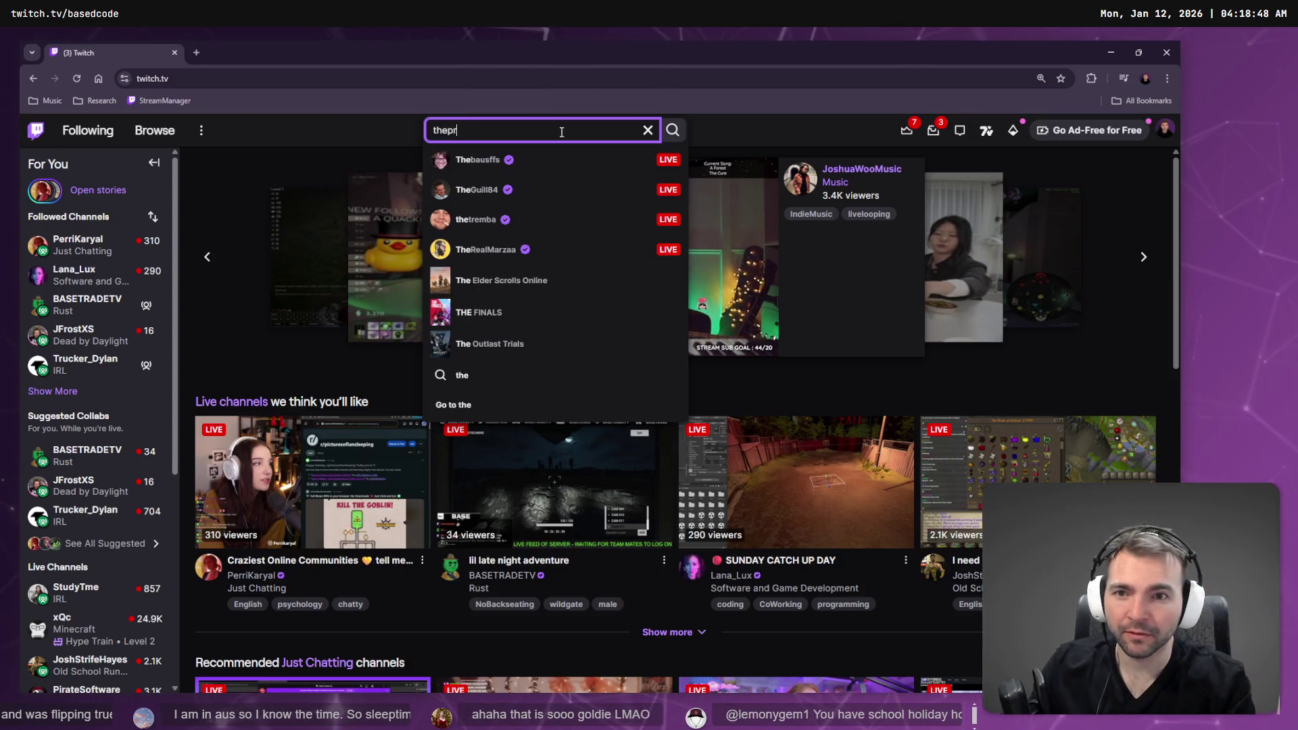
type("i")
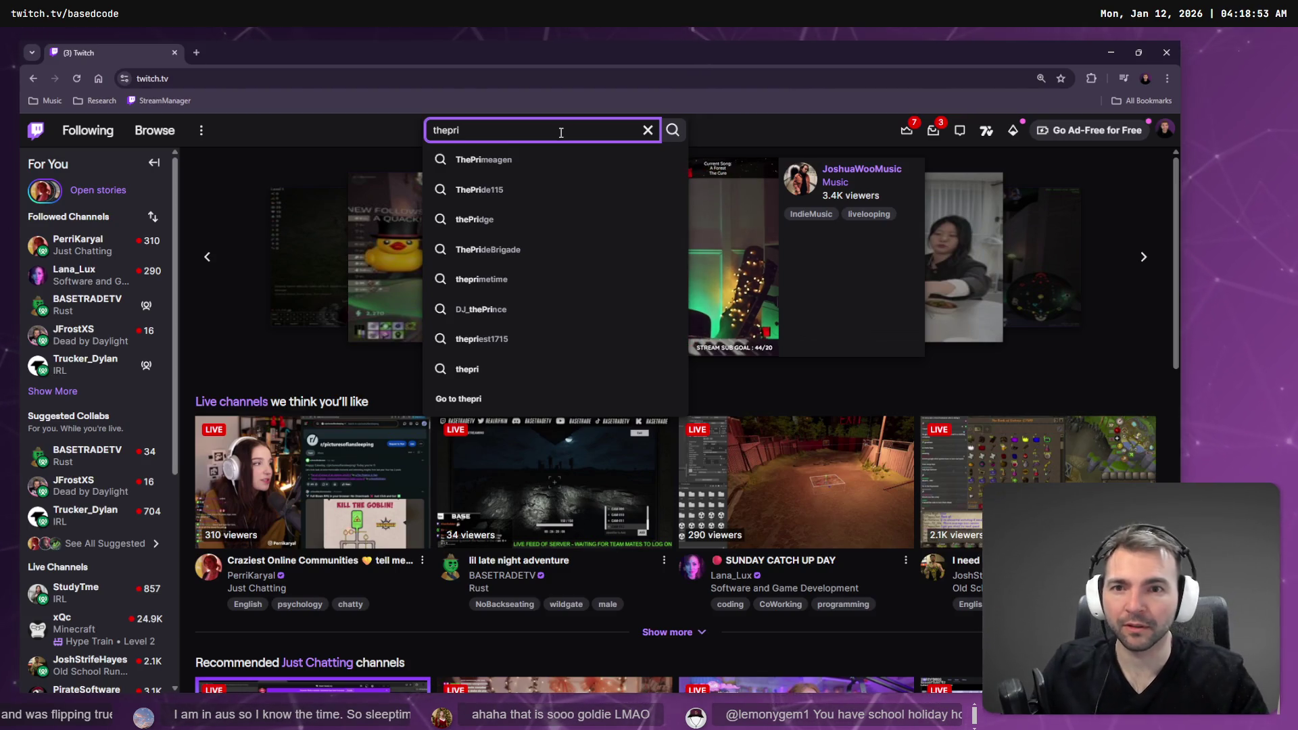
left_click(549, 161)
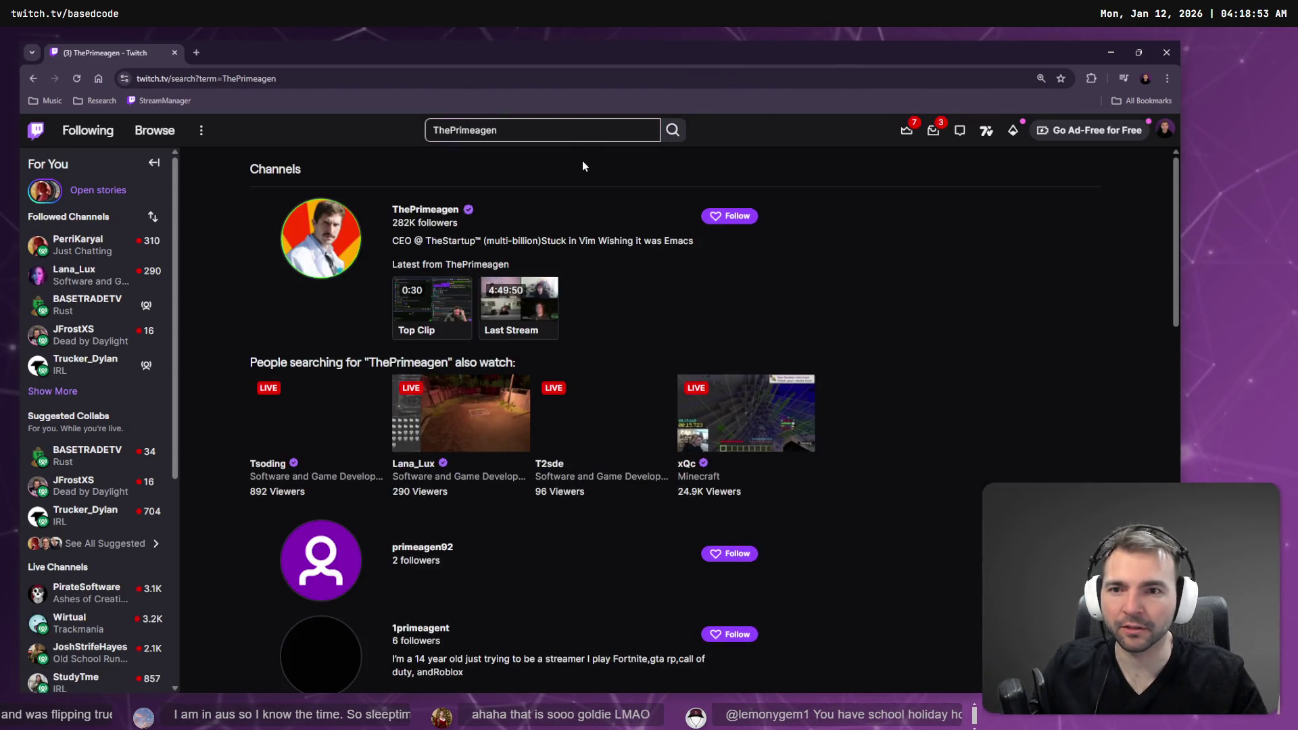
left_click(340, 237)
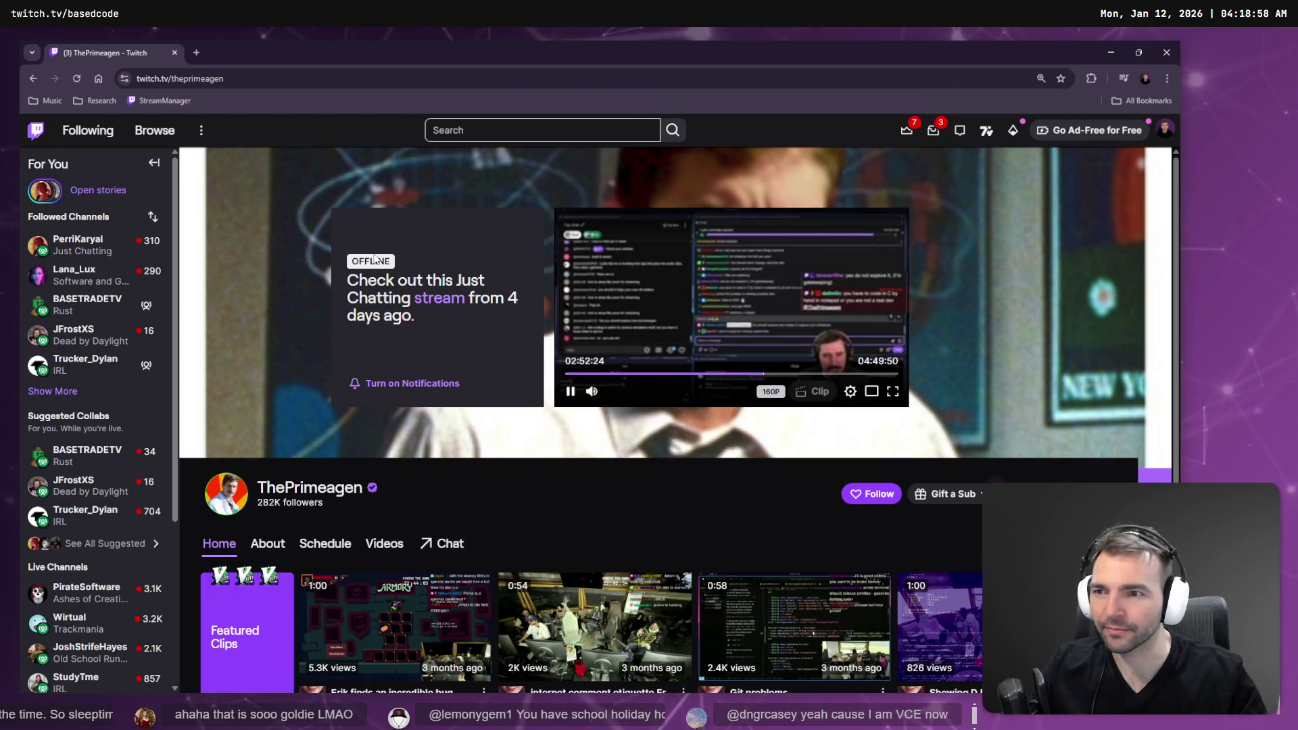
left_click(571, 392)
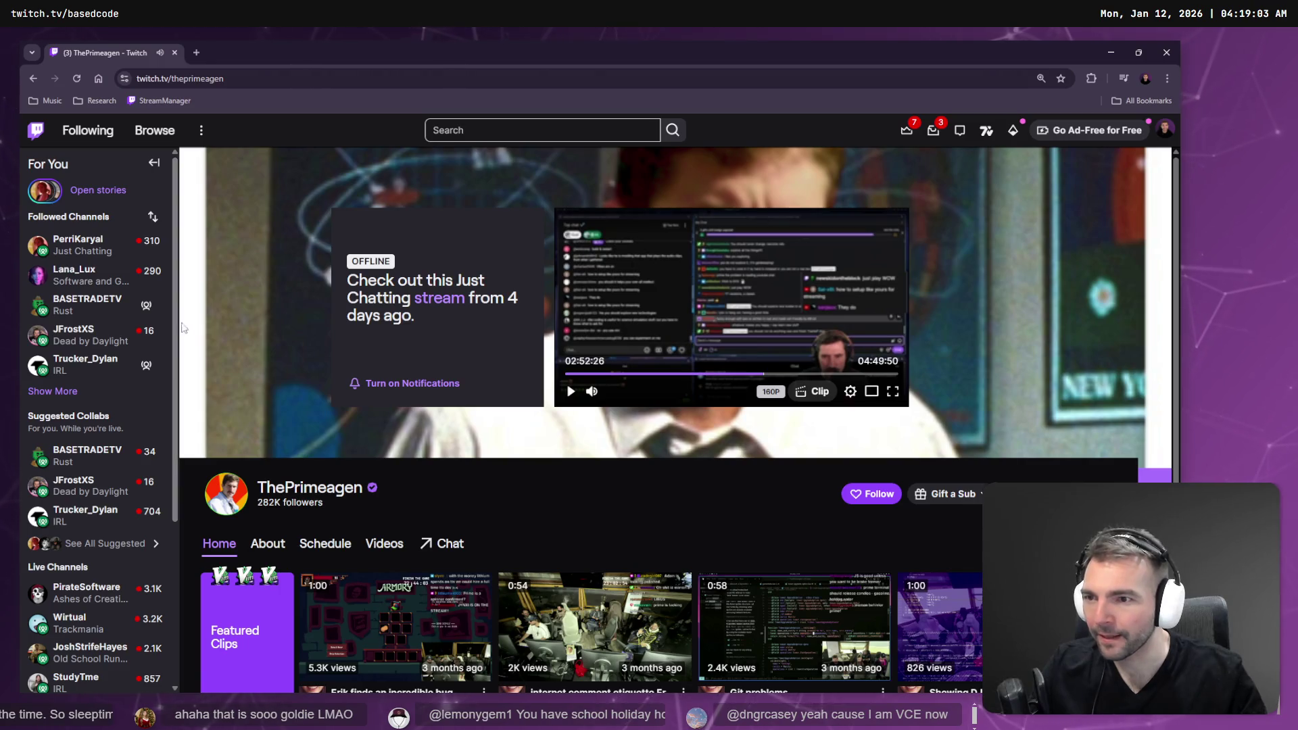
- Show the offline followed channels and open BASETRADETV's live stream
mouse_move(94, 304)
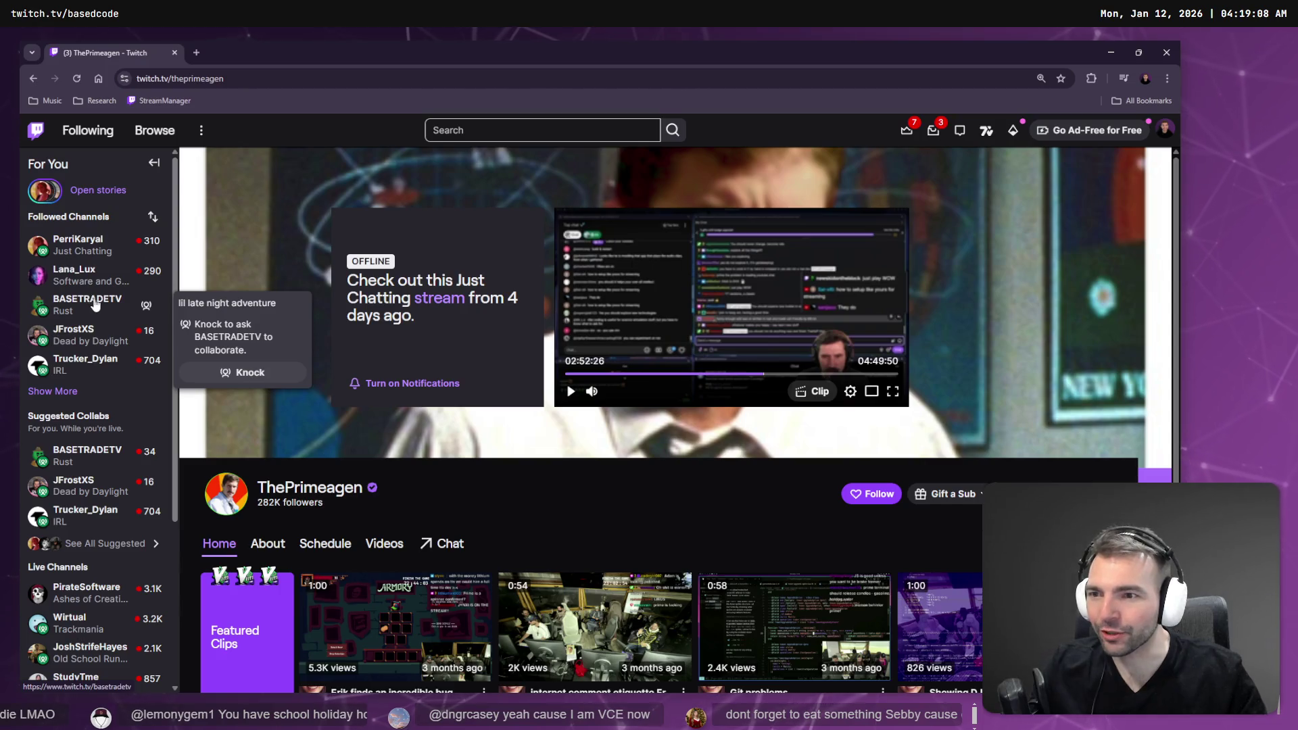
left_click(52, 391)
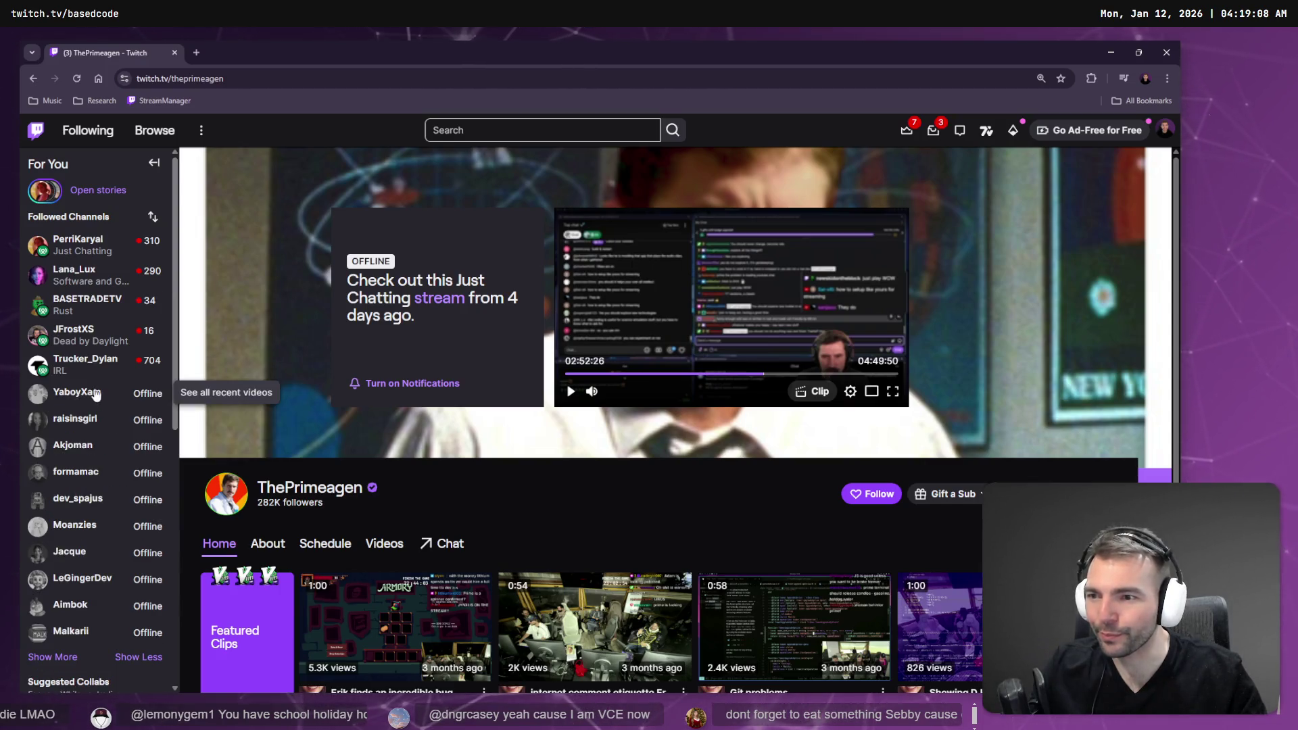
left_click(92, 310)
scroll(102, 331, "down", 5)
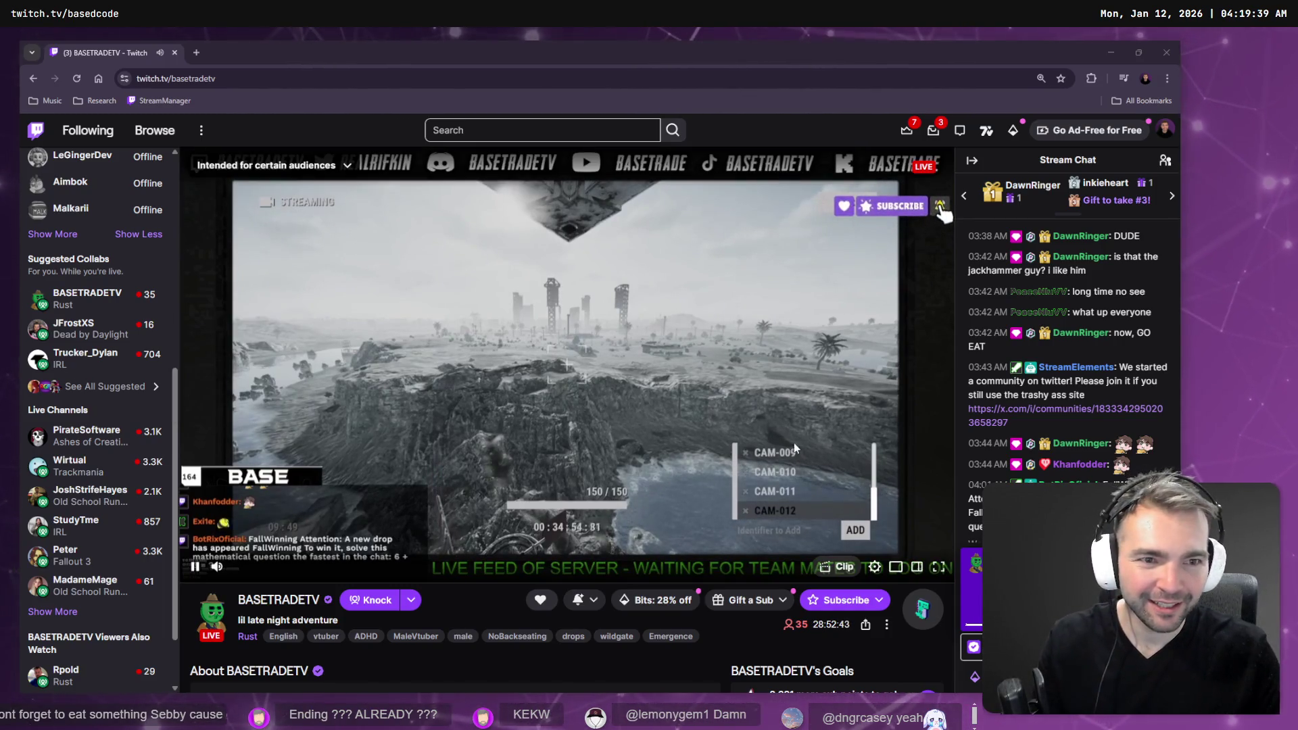
- Set the BASETRADETV stream volume to about 64% and keep watching
mouse_move(222, 566)
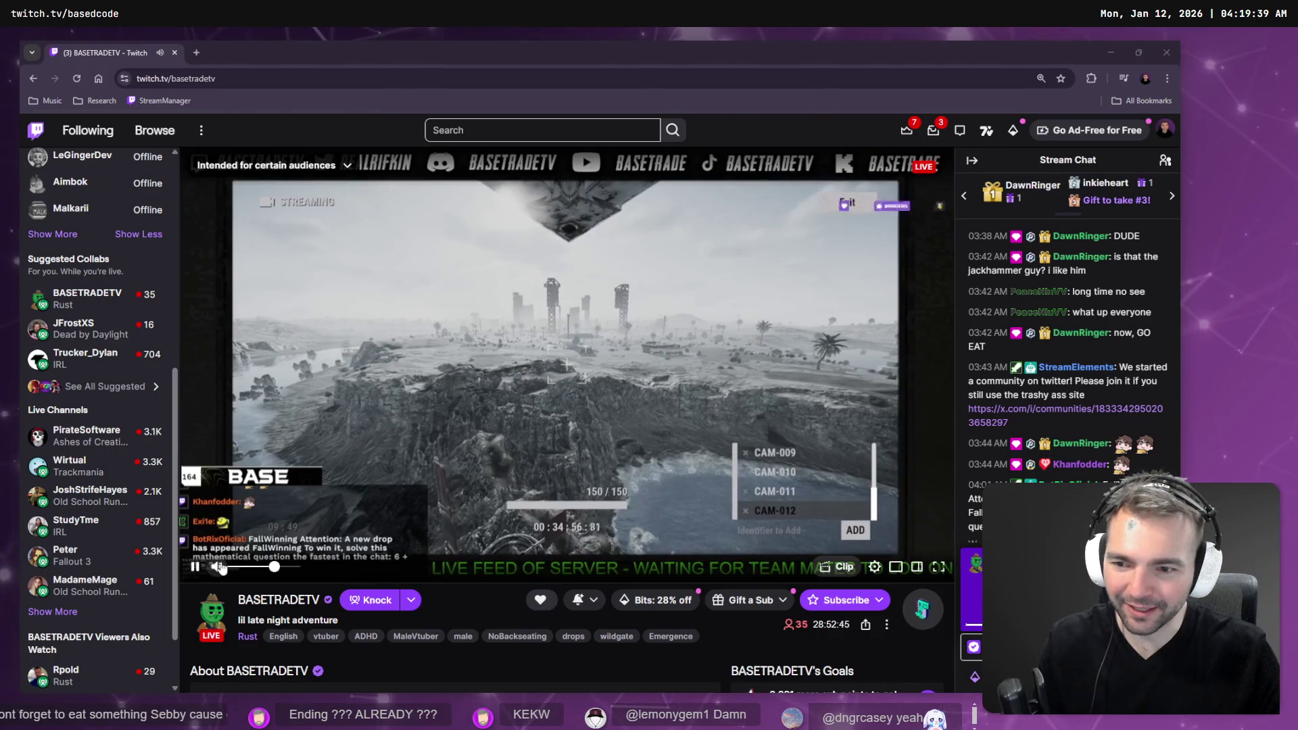
left_click(273, 568)
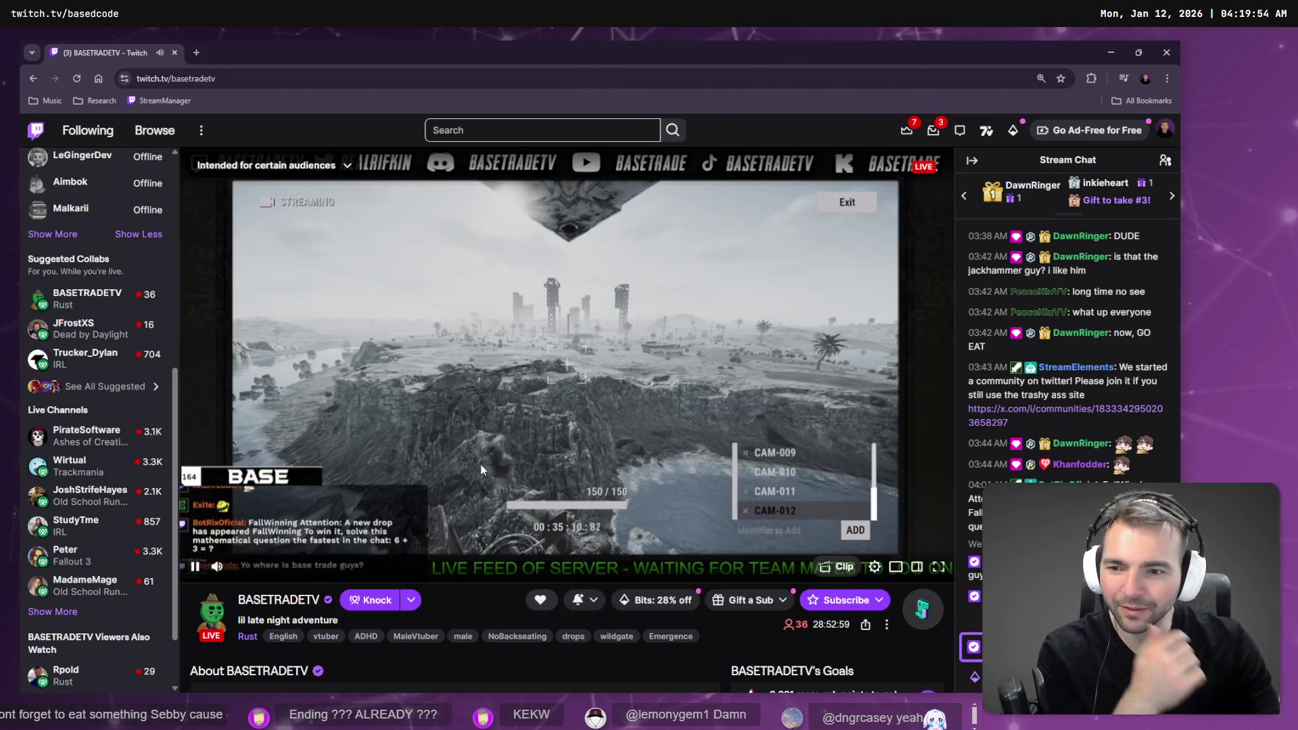
scroll(865, 388, "down", 7)
scroll(646, 505, "up", 6)
scroll(646, 505, "up", 1)
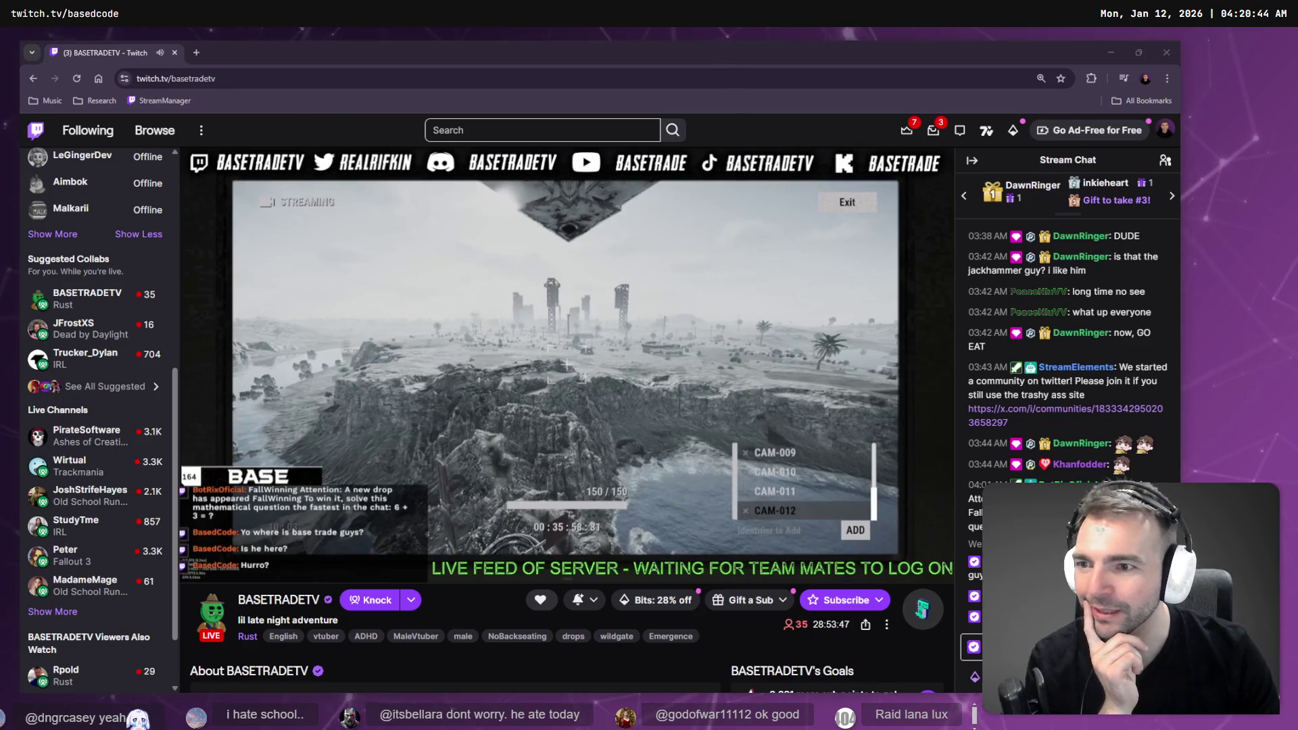
scroll(101, 401, "up", 6)
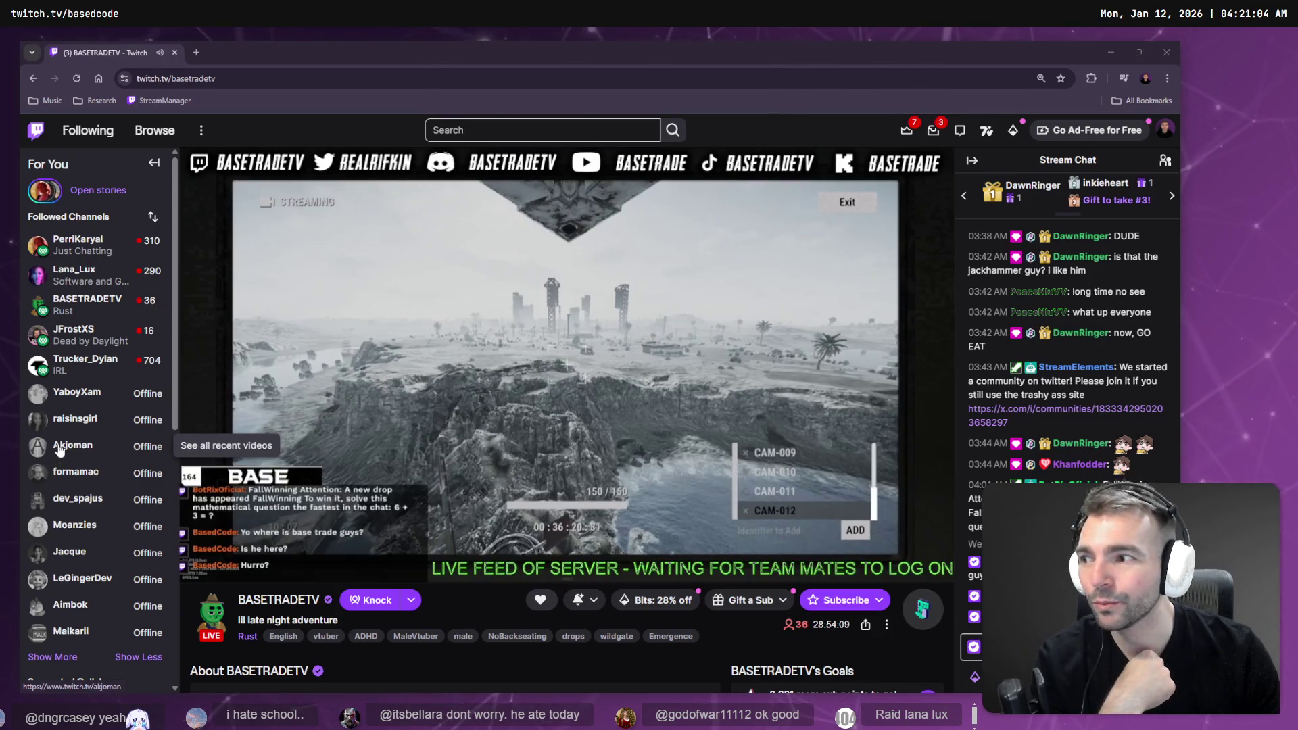
- Open Lana_Lux's channel in a new tab and switch to that tab
middle_click(79, 274)
left_click(230, 53)
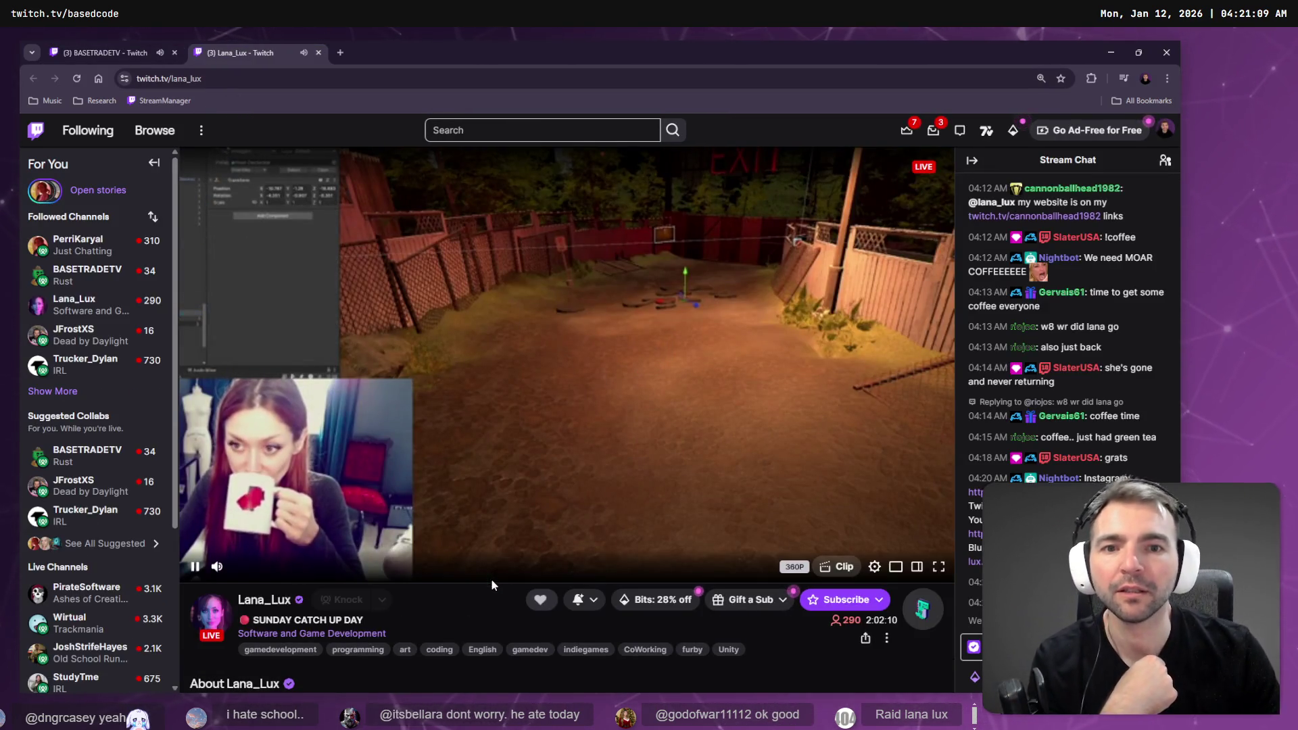
mouse_move(277, 574)
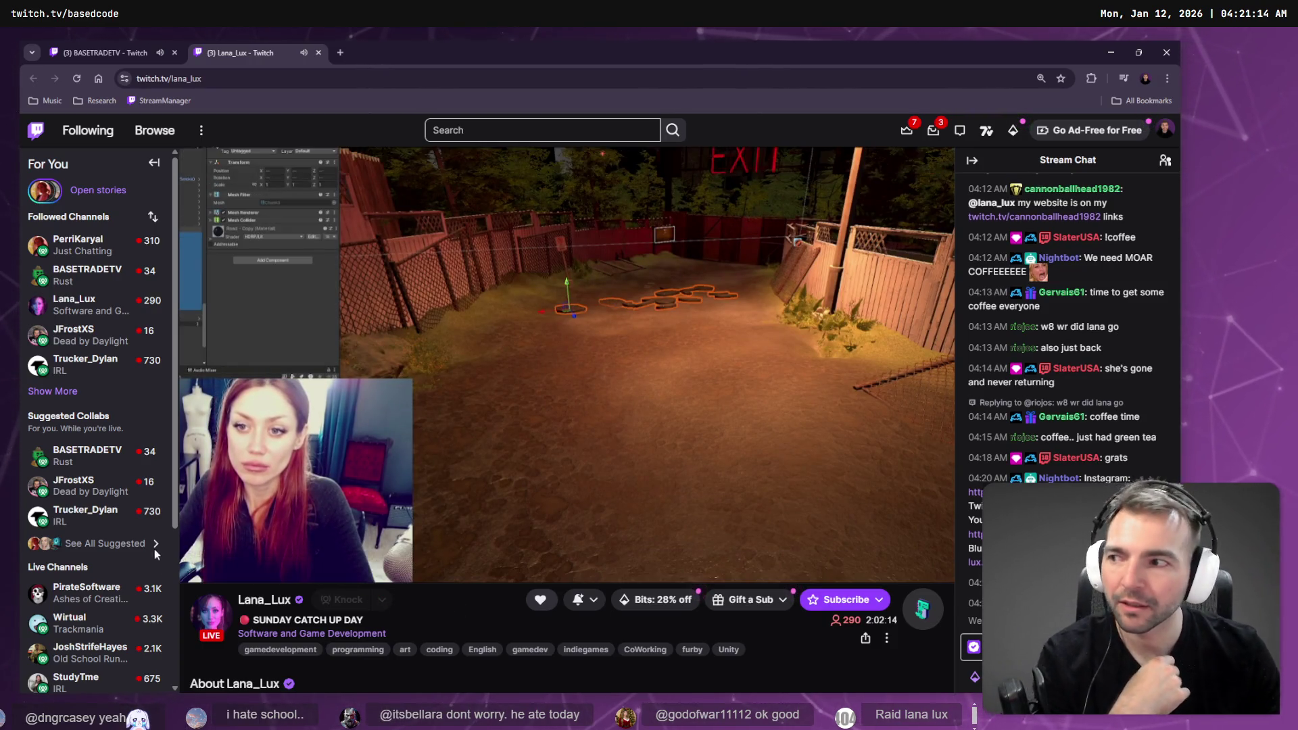
mouse_move(105, 254)
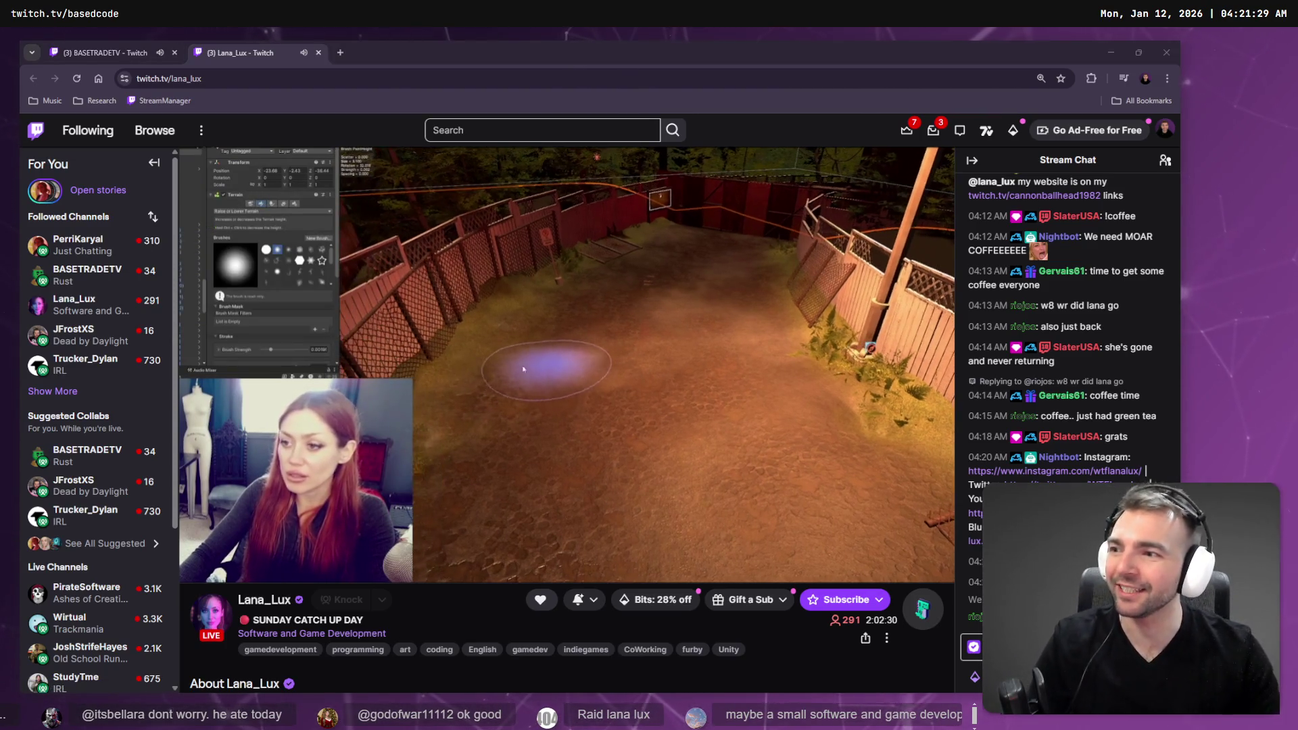
left_click(216, 79)
type("https://www.twitch.tv/xqc")
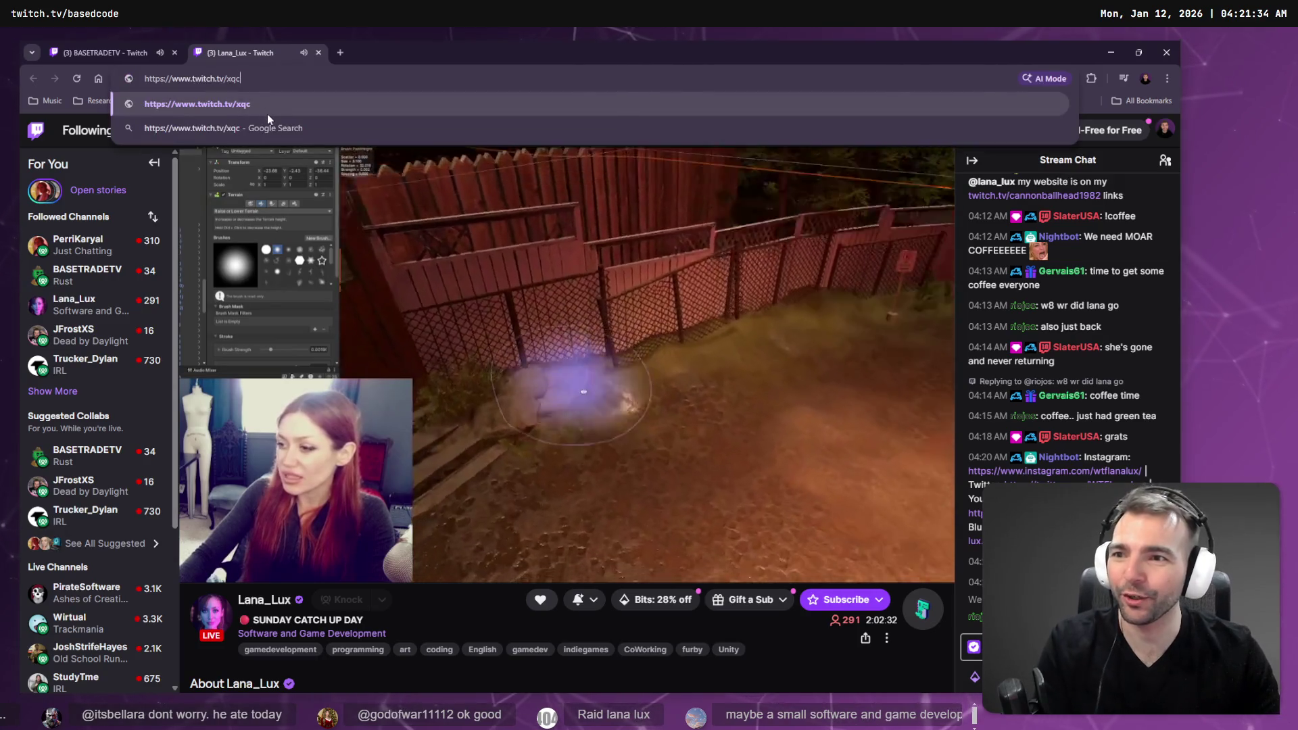
key("Return")
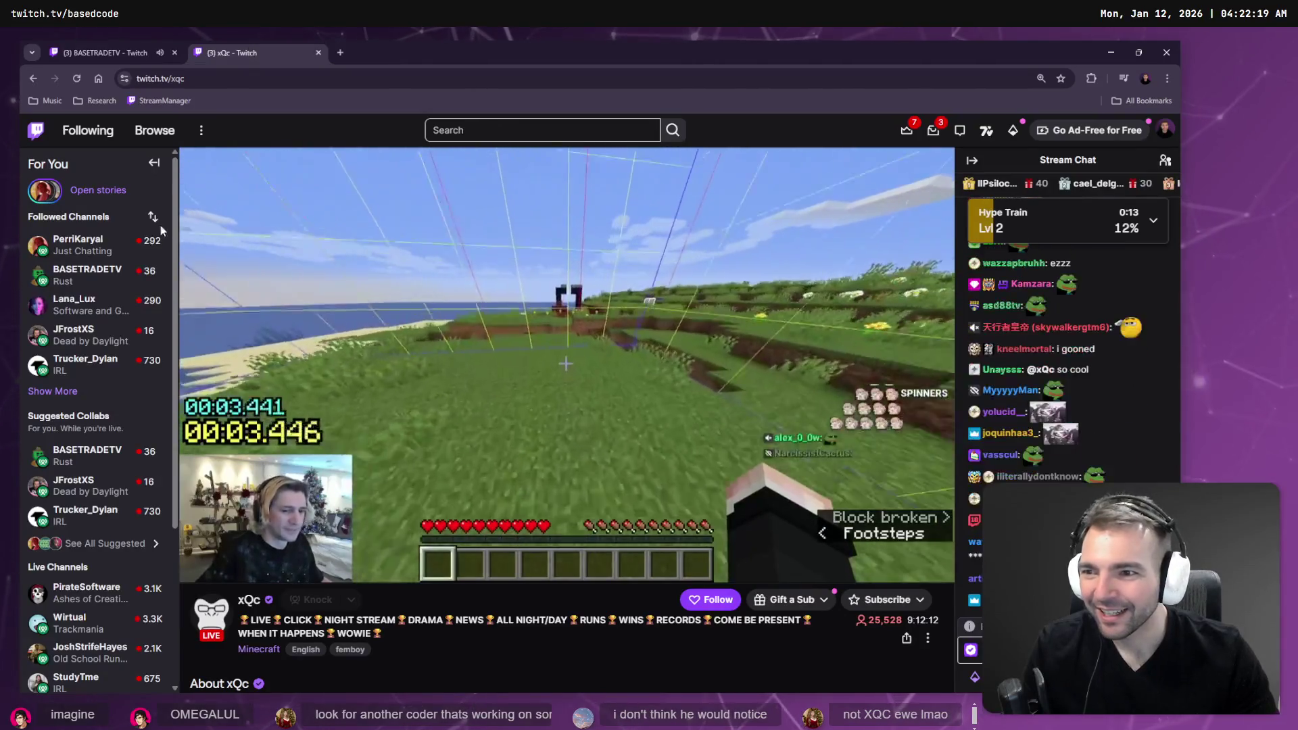
left_click(98, 242)
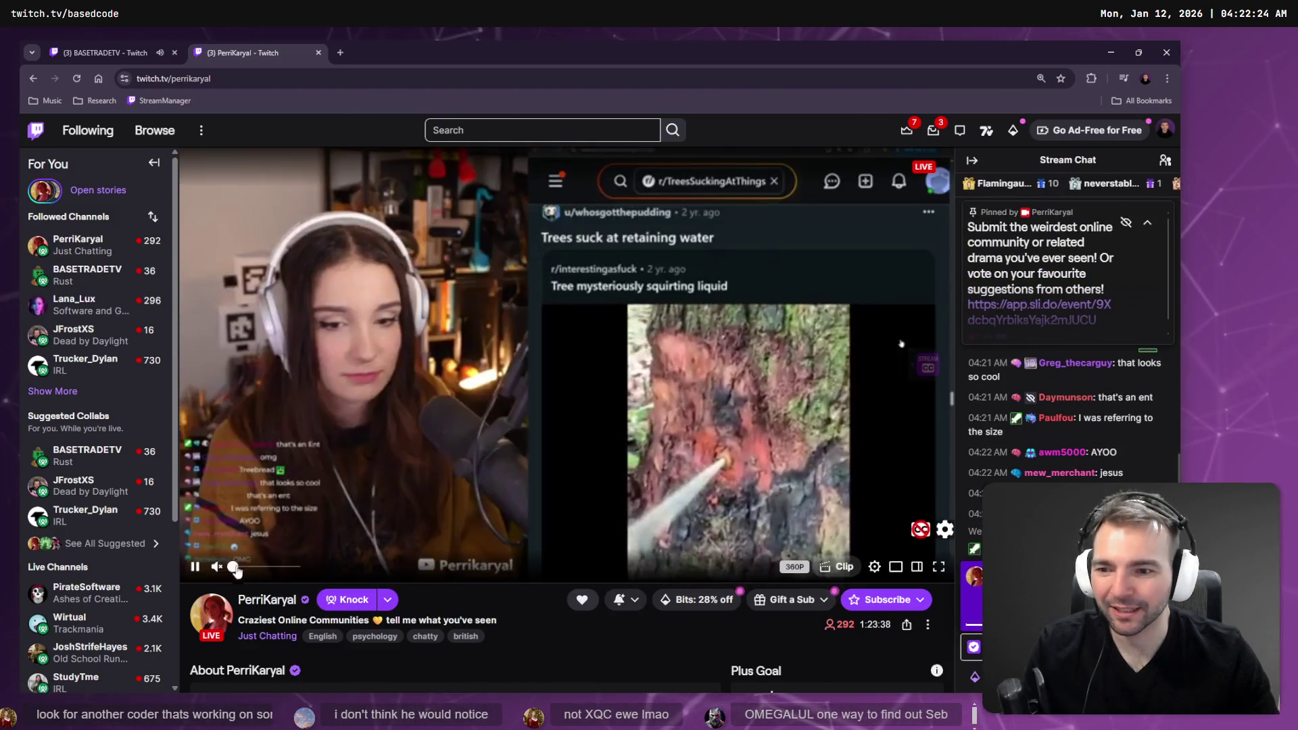
- Set PerriKaryal's stream volume to 49%, then switch back to BASETRADETV's stream
left_click(263, 572)
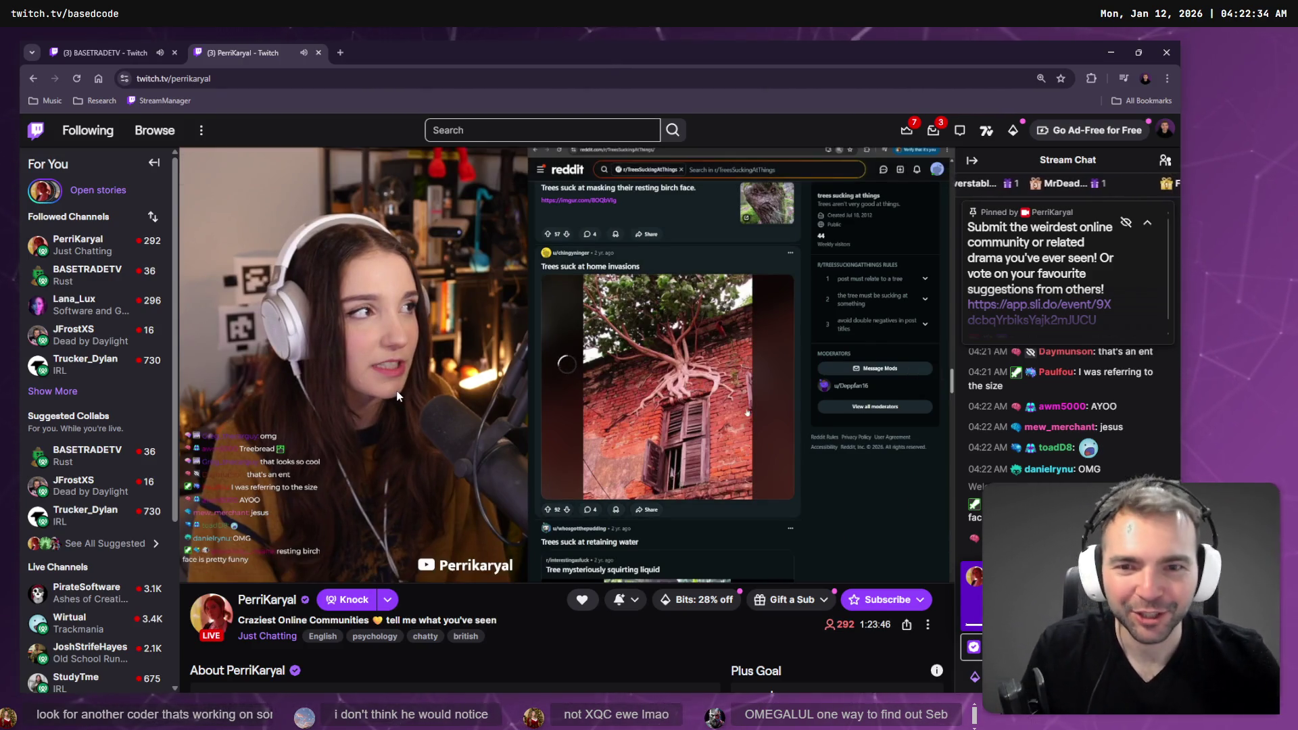
mouse_move(397, 396)
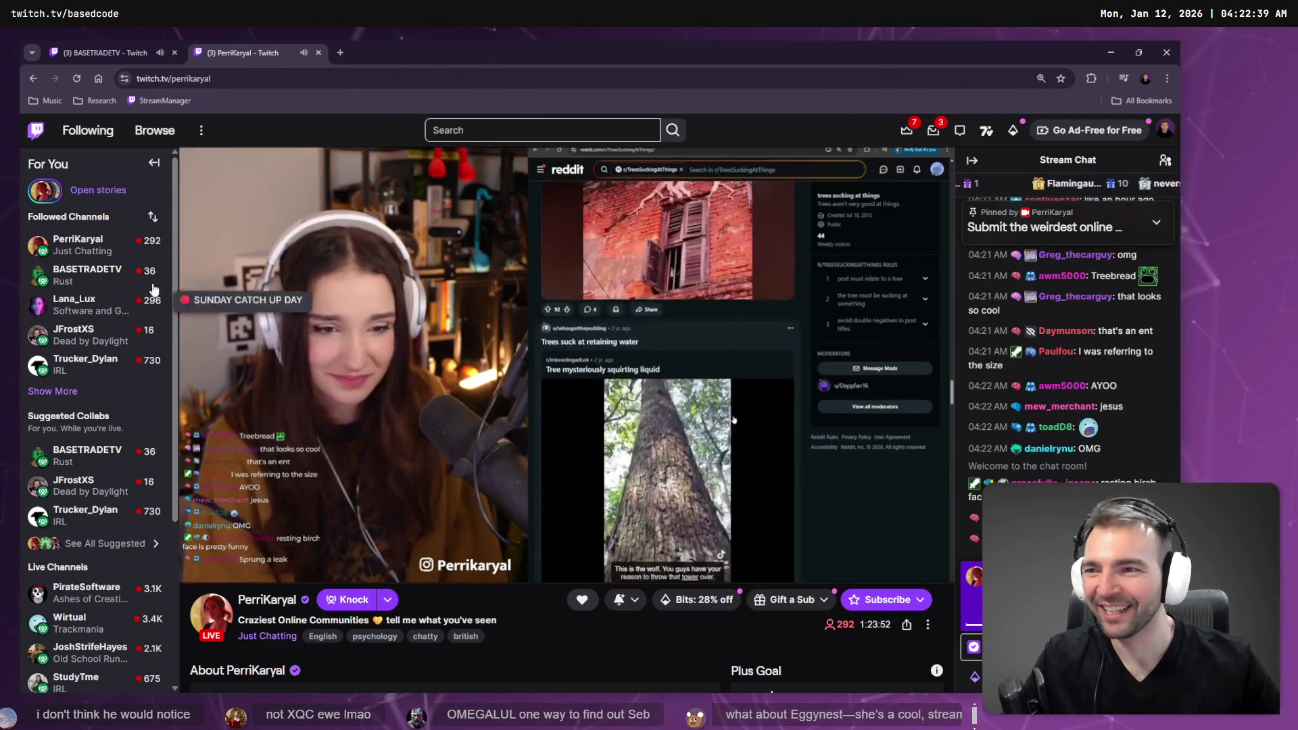
mouse_move(95, 271)
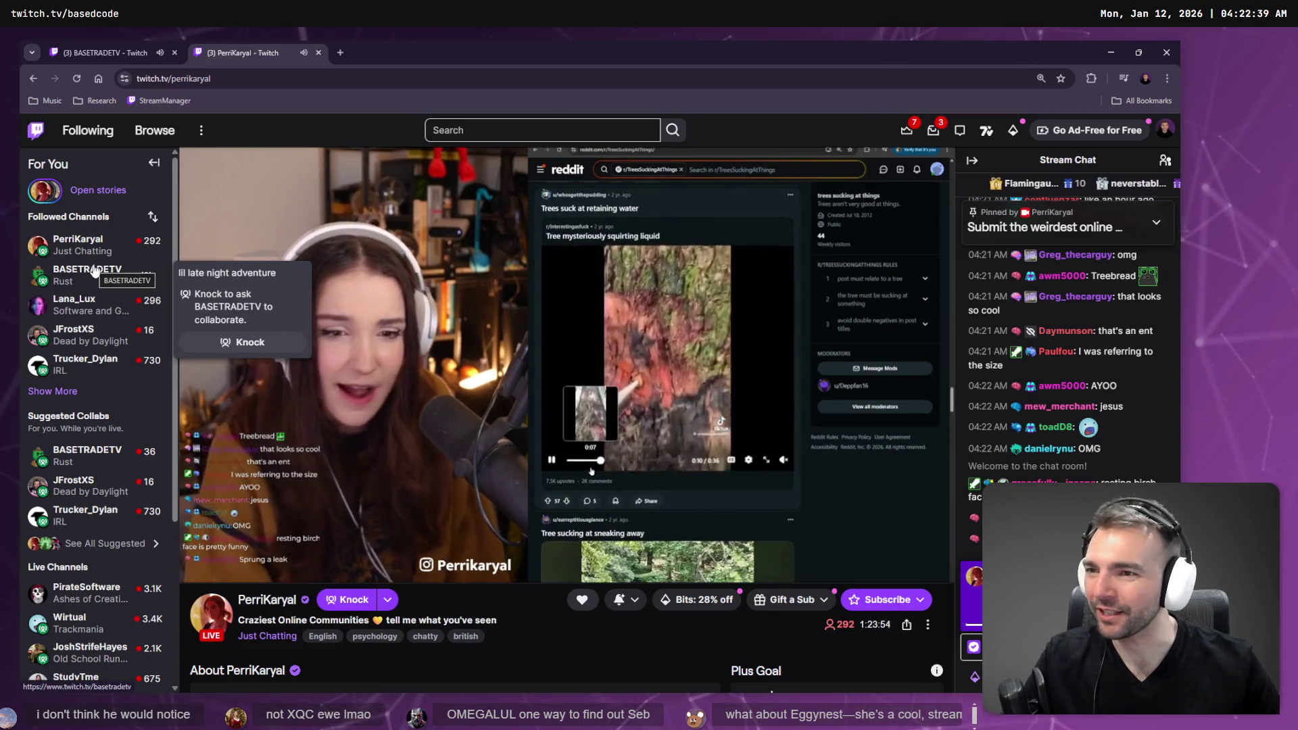
left_click(97, 272)
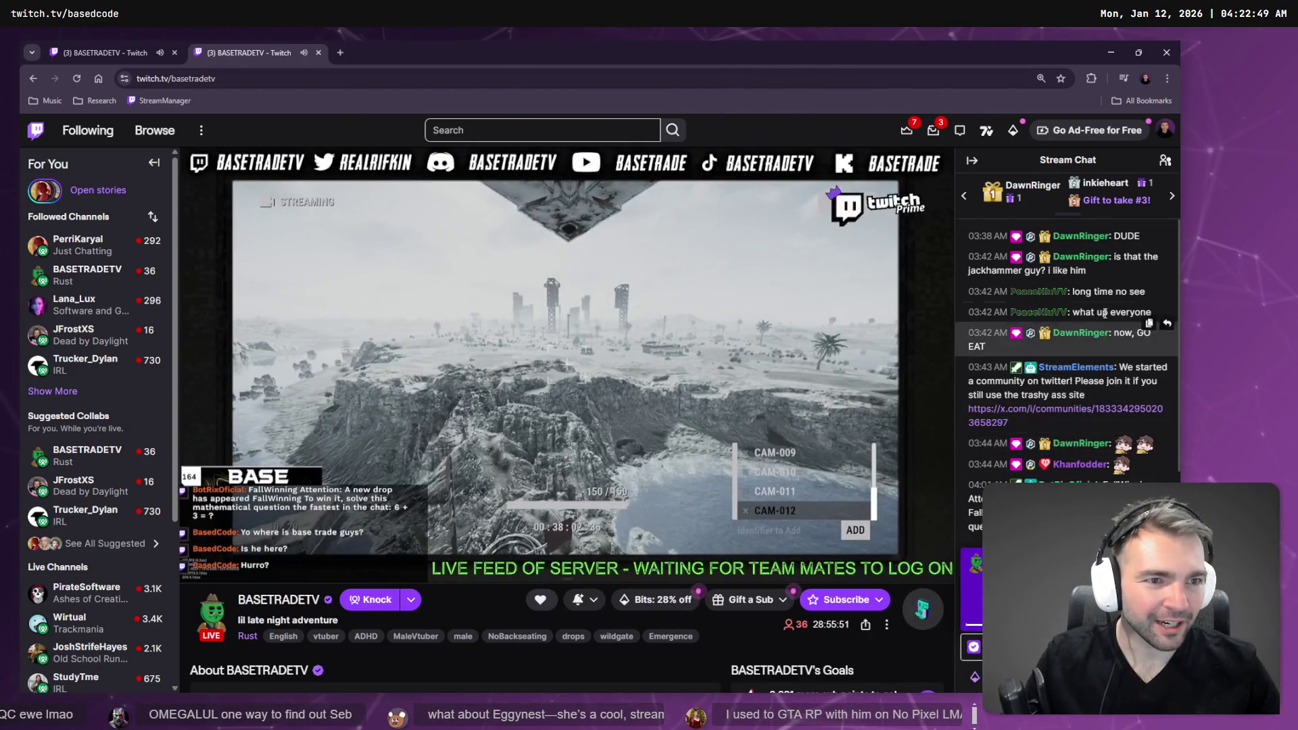
scroll(1116, 287, "up", 2)
scroll(1117, 288, "down", 1)
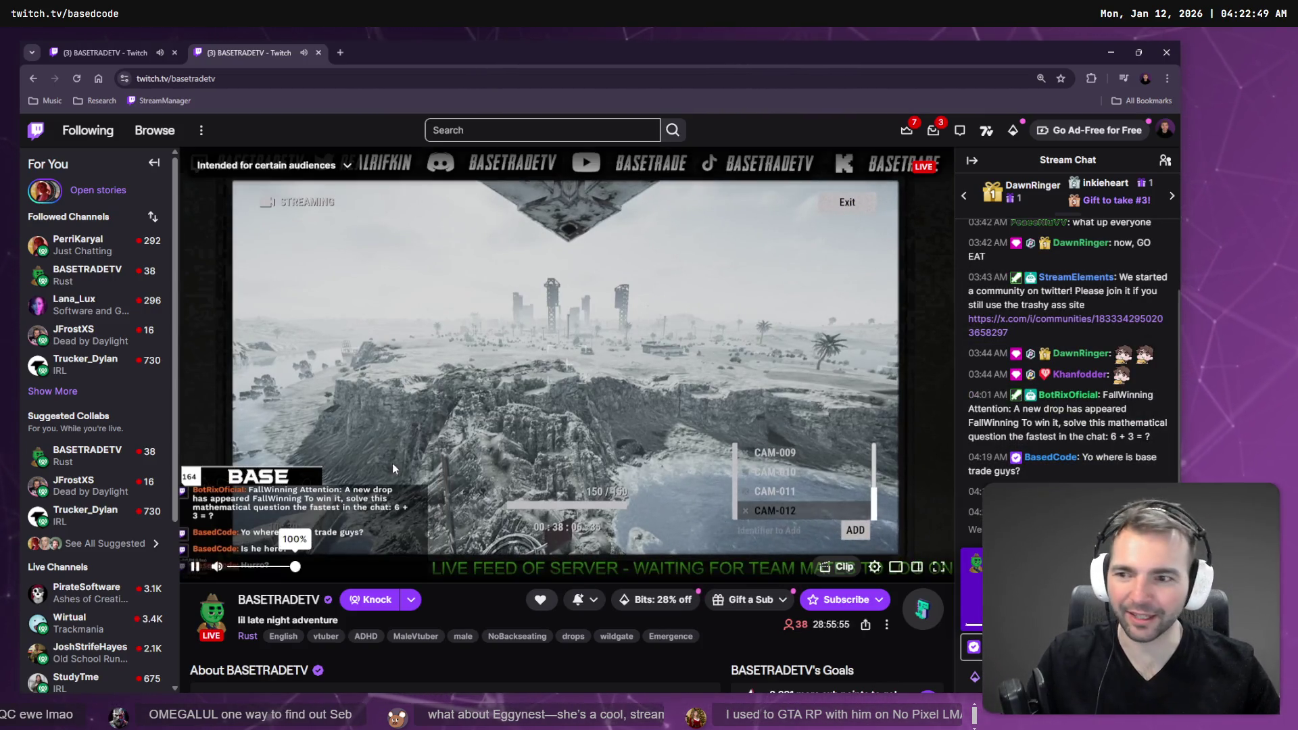
left_click(93, 305)
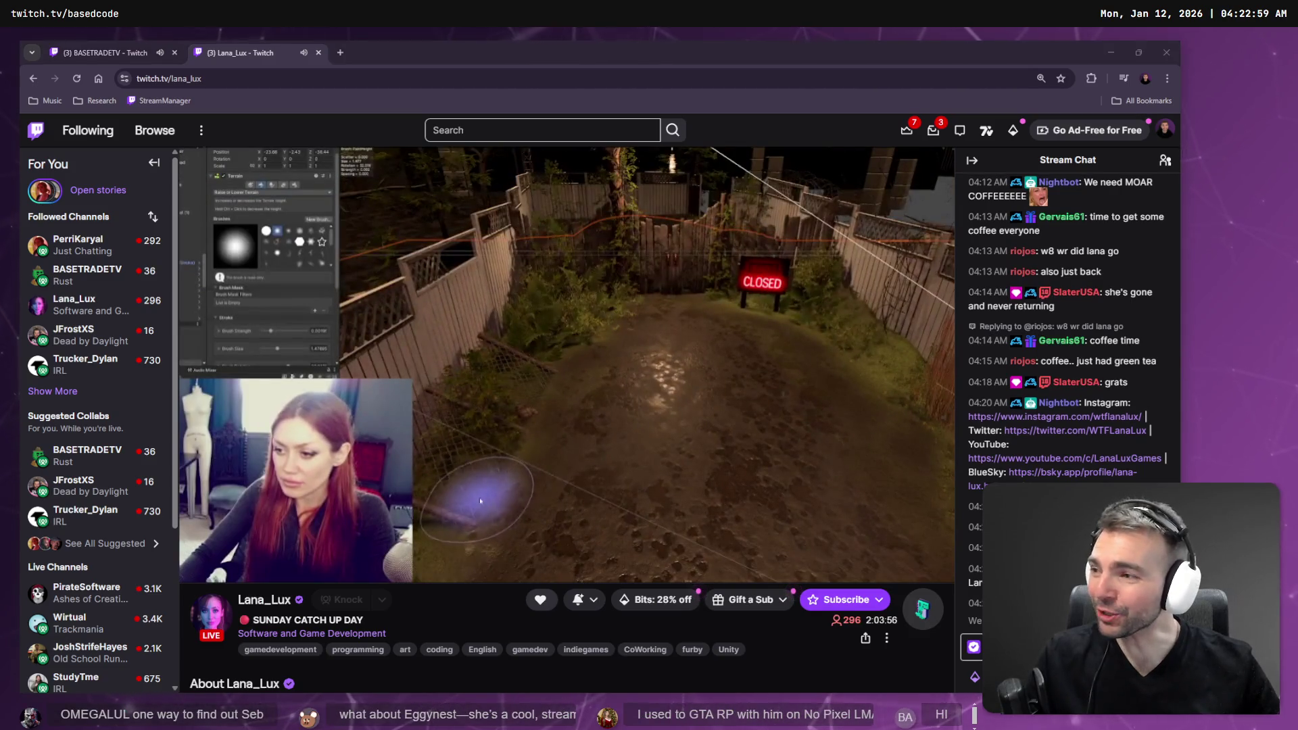
left_click(88, 278)
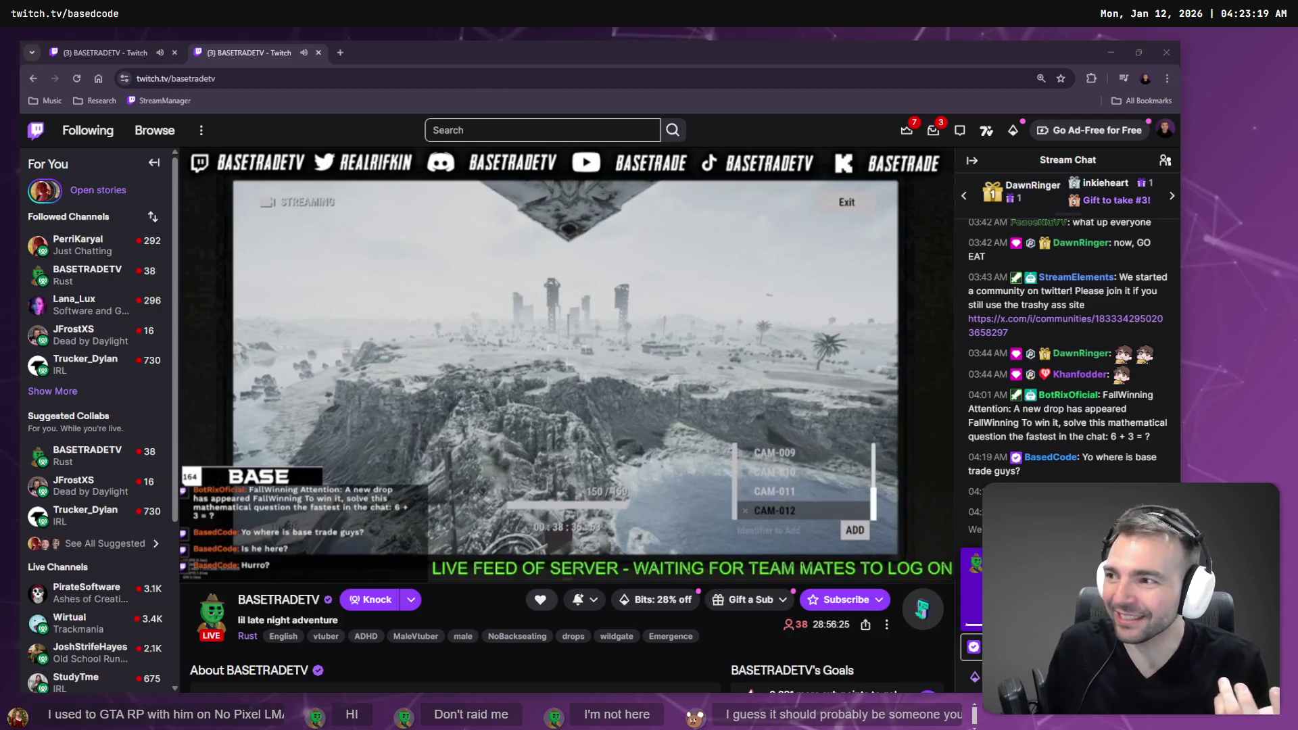
- Expand Followed Channels twice to list offline ones, then open Lana_Lux's stream
mouse_move(873, 219)
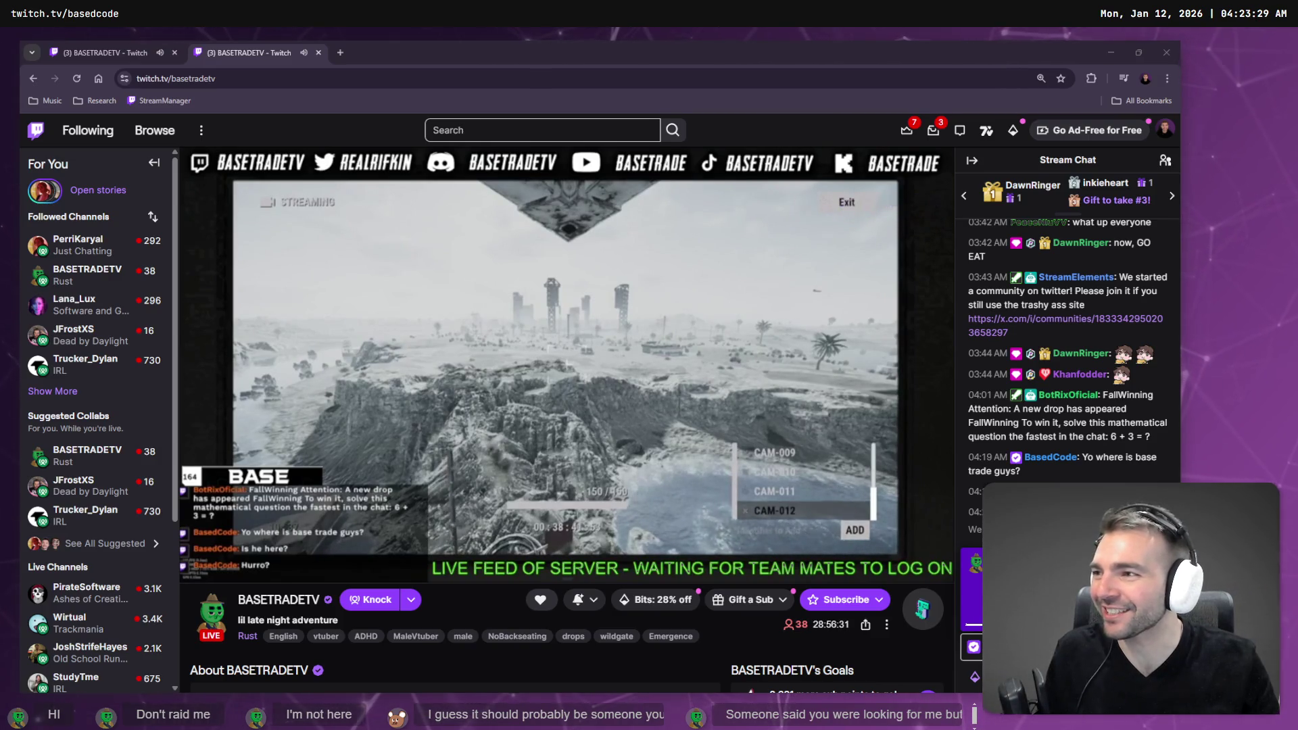
mouse_move(120, 263)
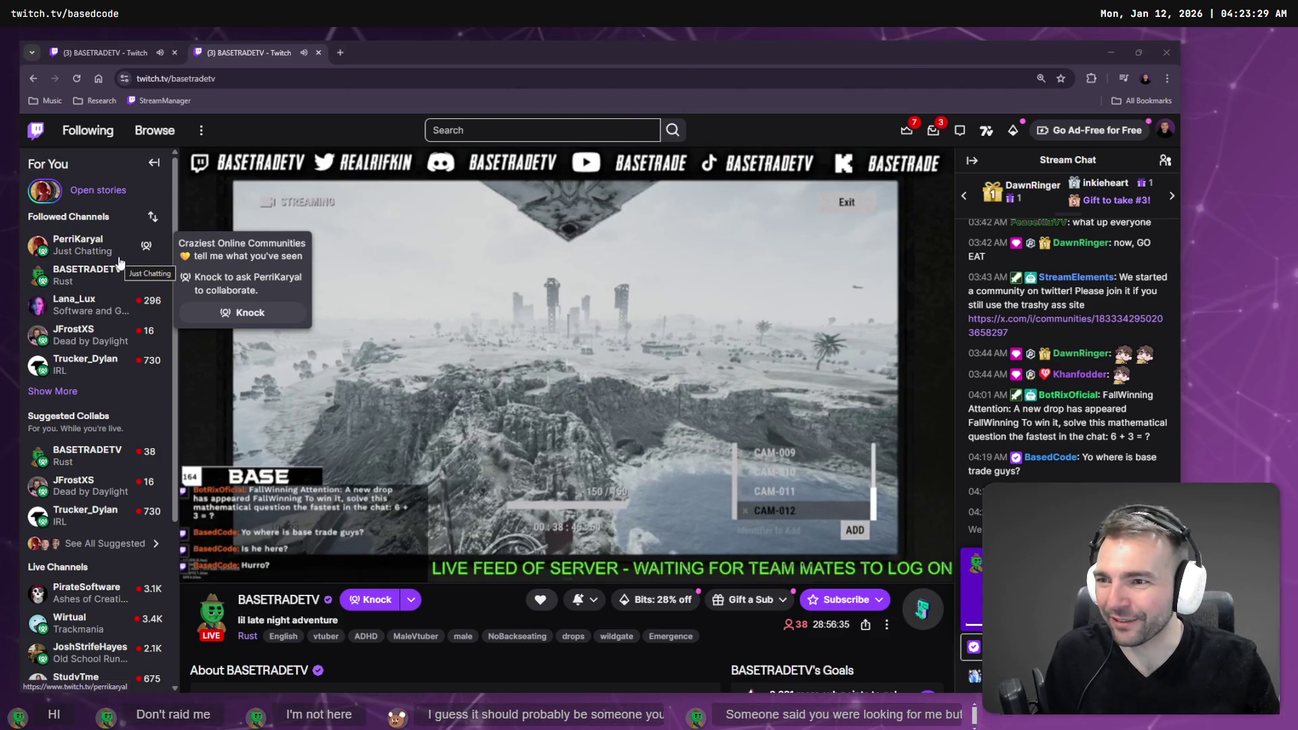
left_click(52, 391)
mouse_move(103, 376)
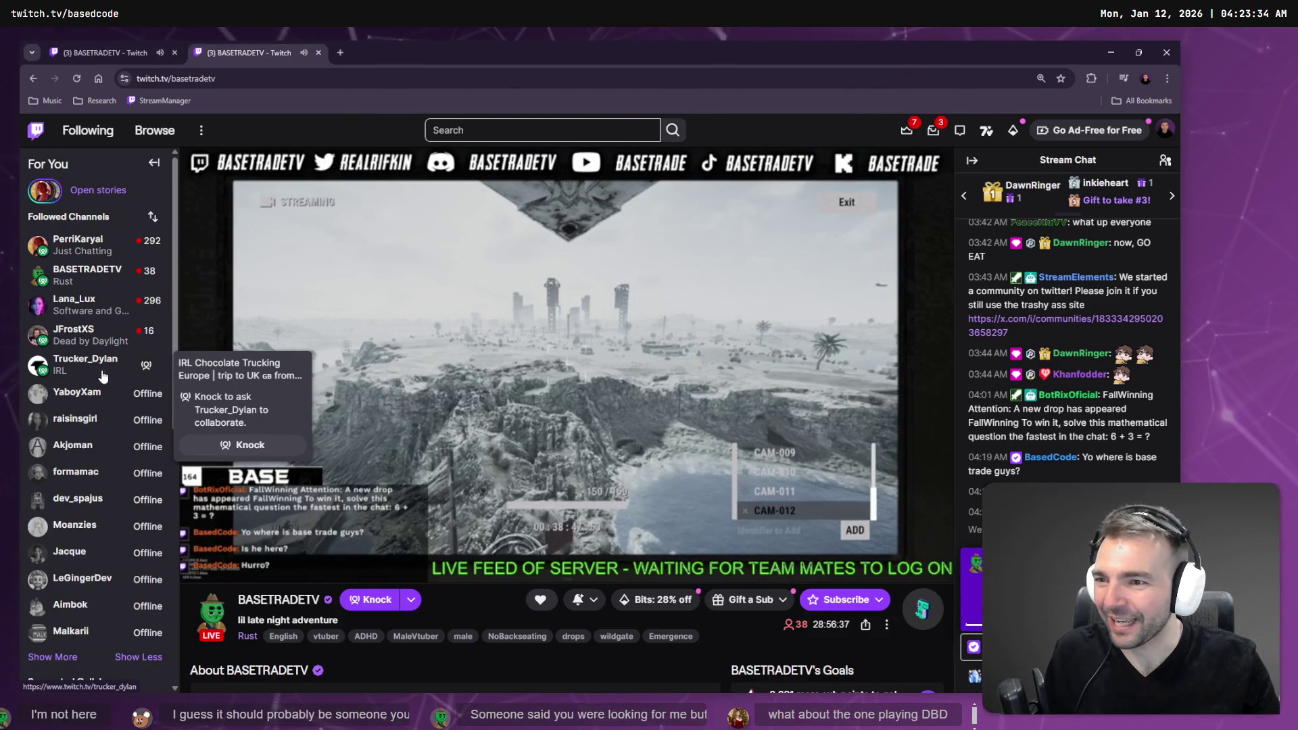
left_click(53, 656)
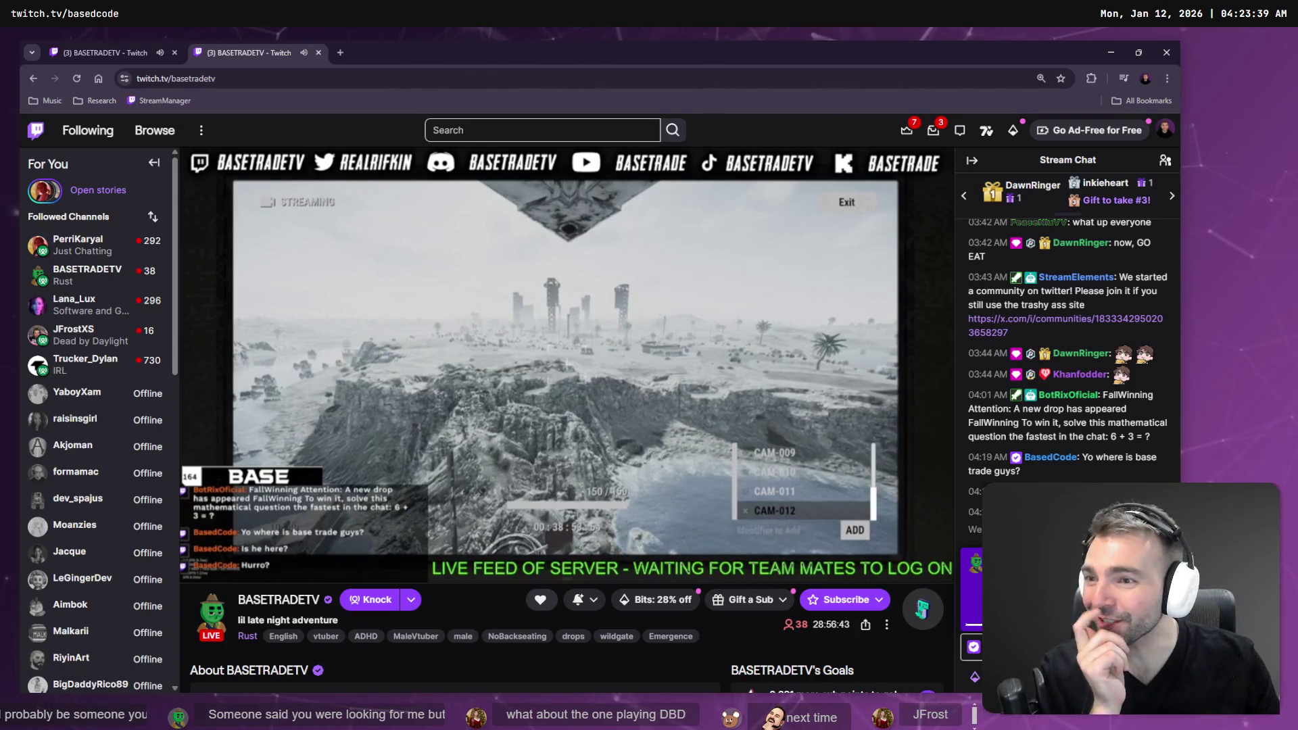
left_click(105, 307)
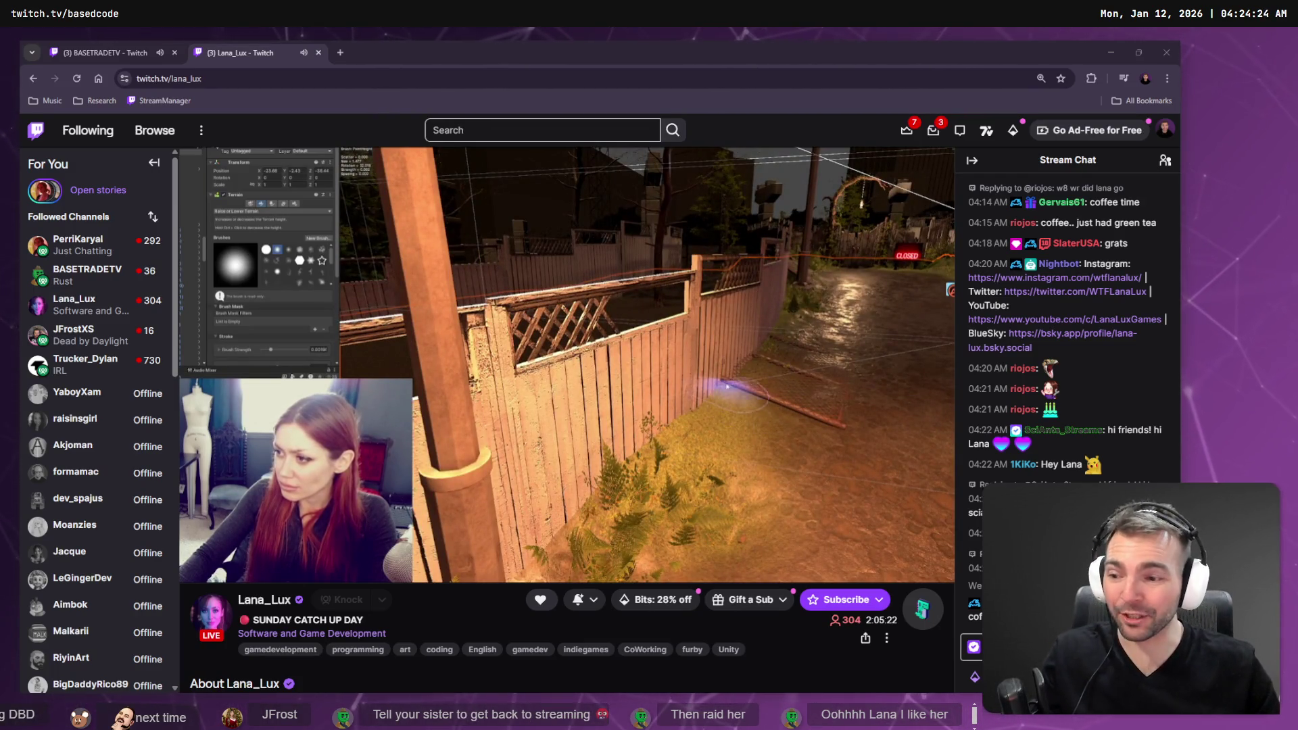
- Select the stream's 304 viewer count
mouse_move(553, 517)
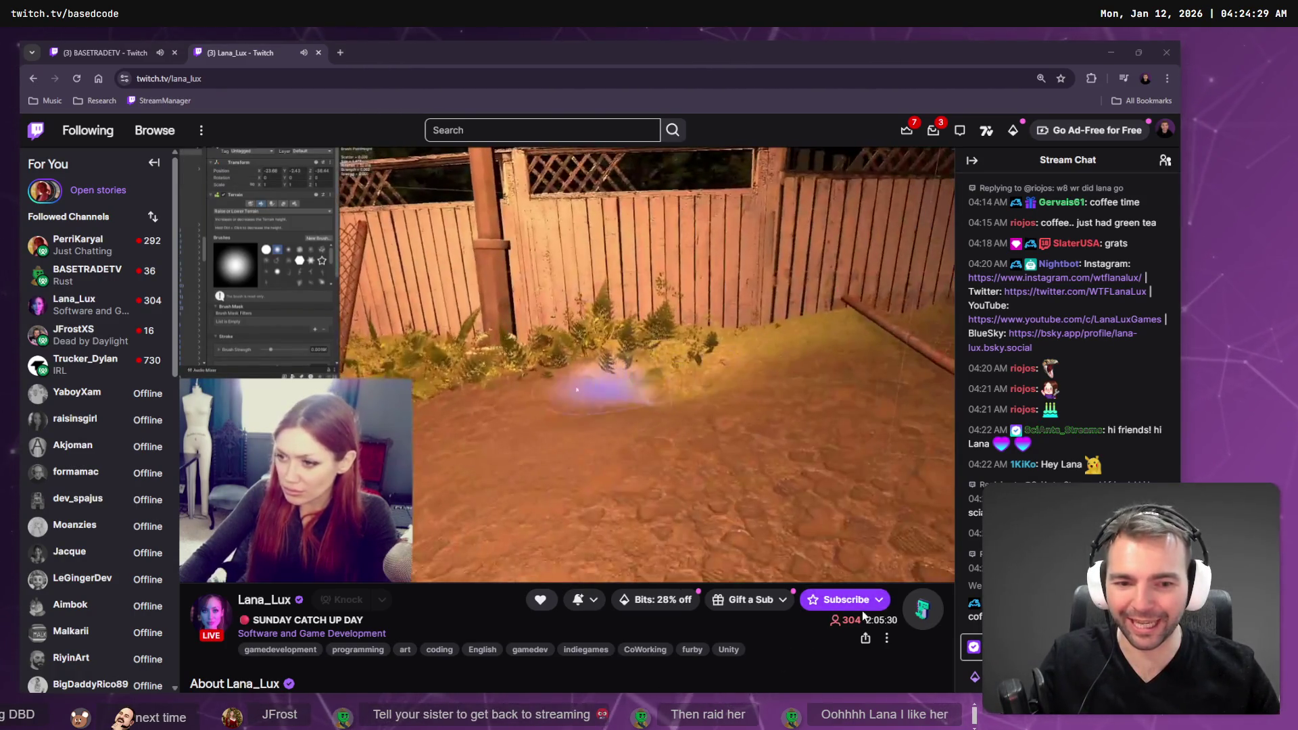
double_click(845, 622)
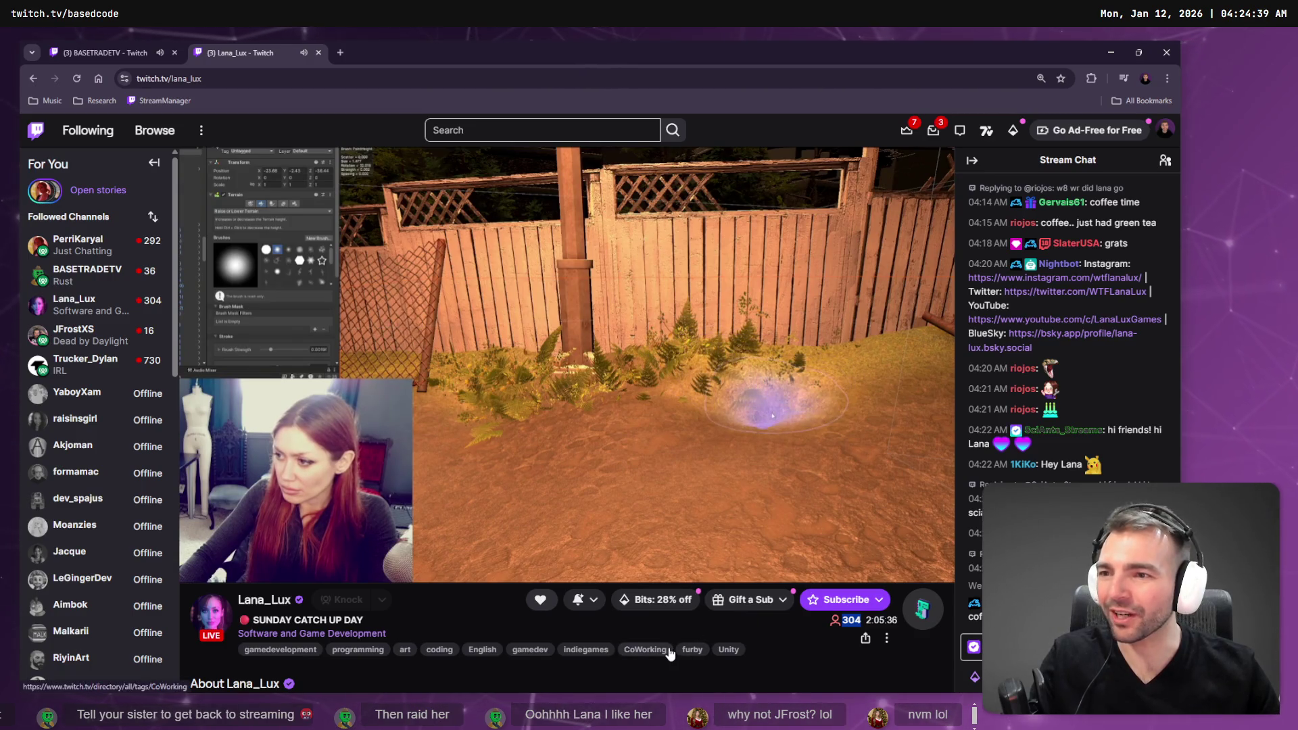
mouse_move(97, 345)
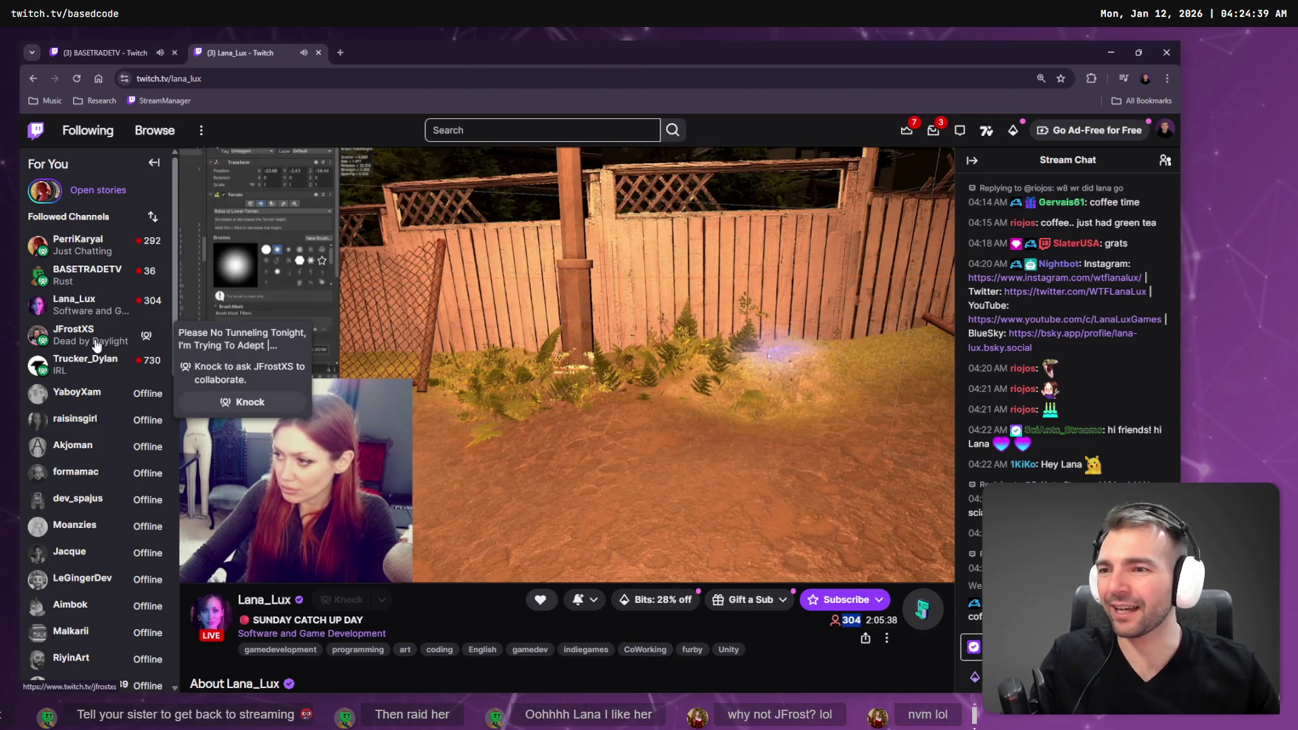
mouse_move(73, 306)
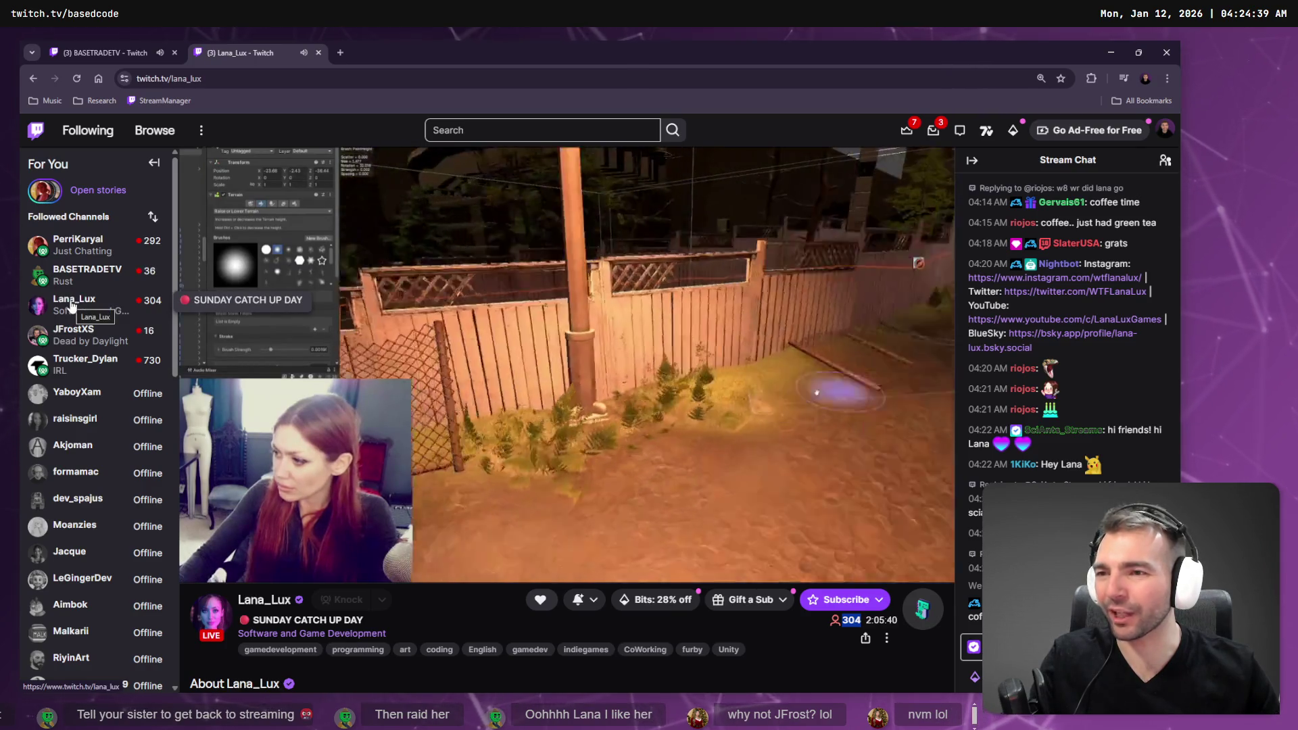
mouse_move(76, 241)
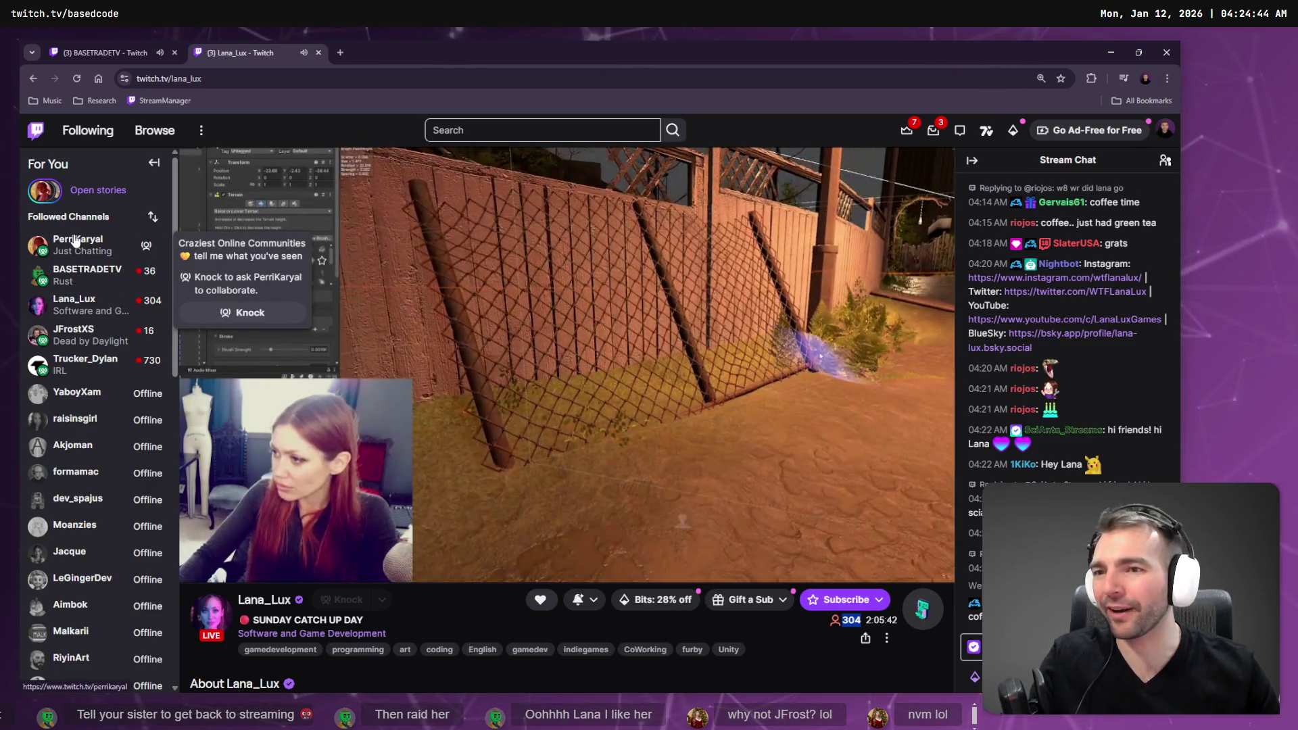